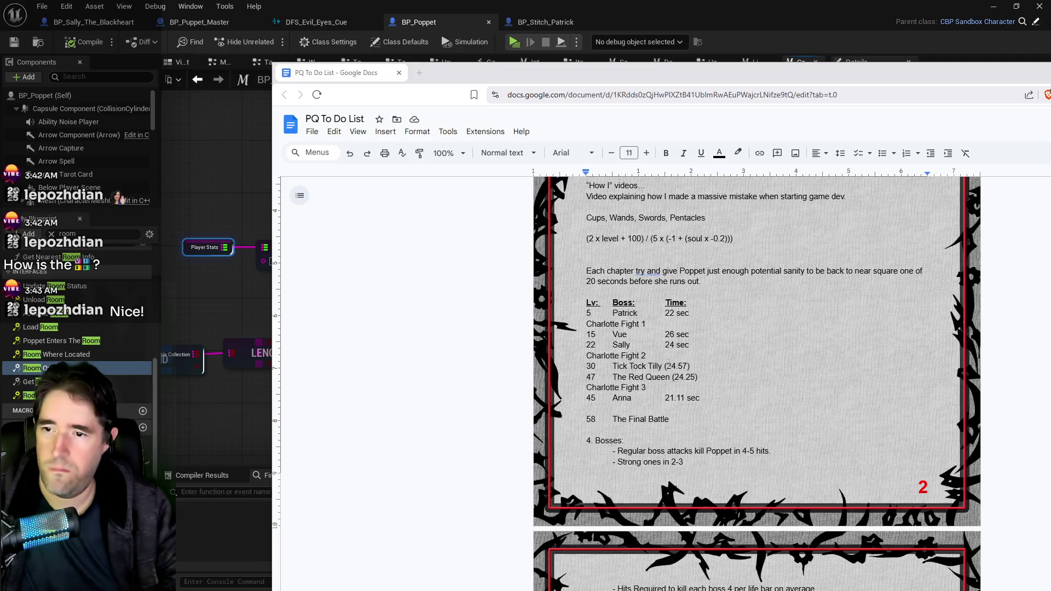
Change Tick Tock Tilly's time from (24.57) to 22.85 and remove the surrounding parentheses.
left_click_drag(672, 367, 687, 367)
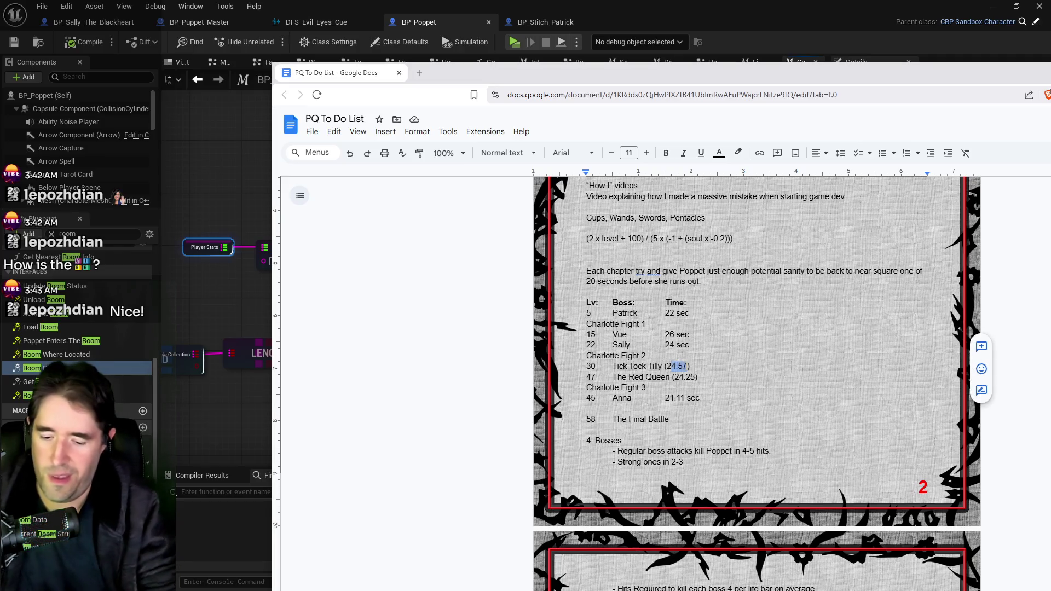
type("2.85")
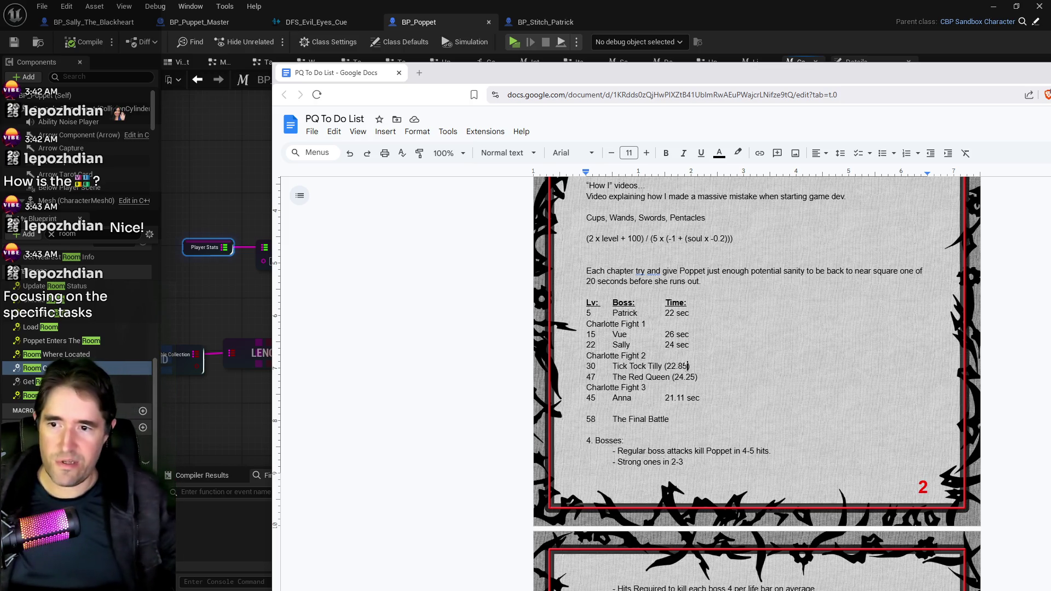
key("BackSpace")
left_click(676, 366)
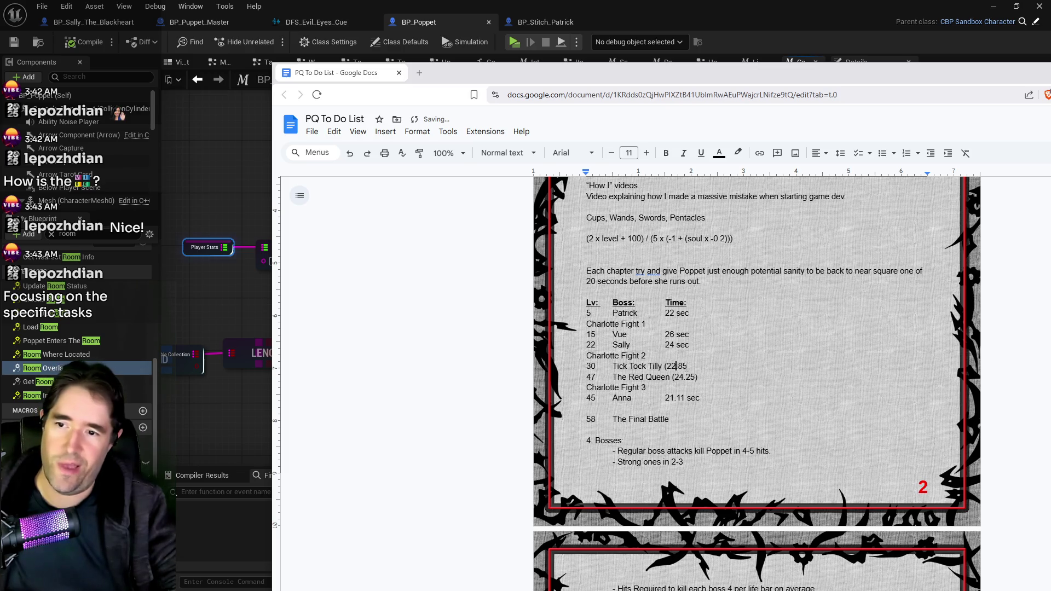
key("BackSpace")
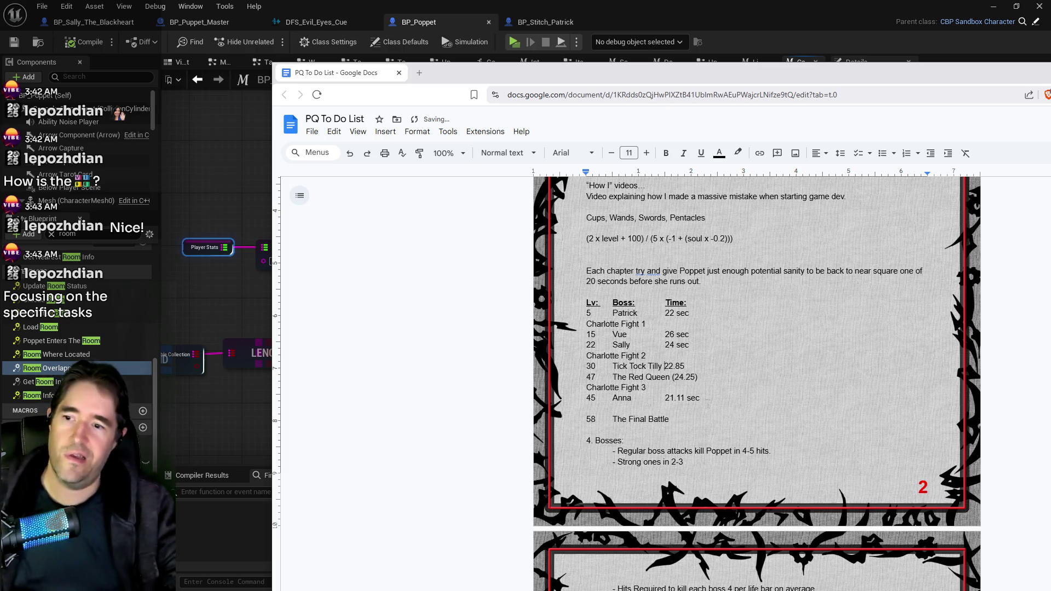
left_click(666, 324)
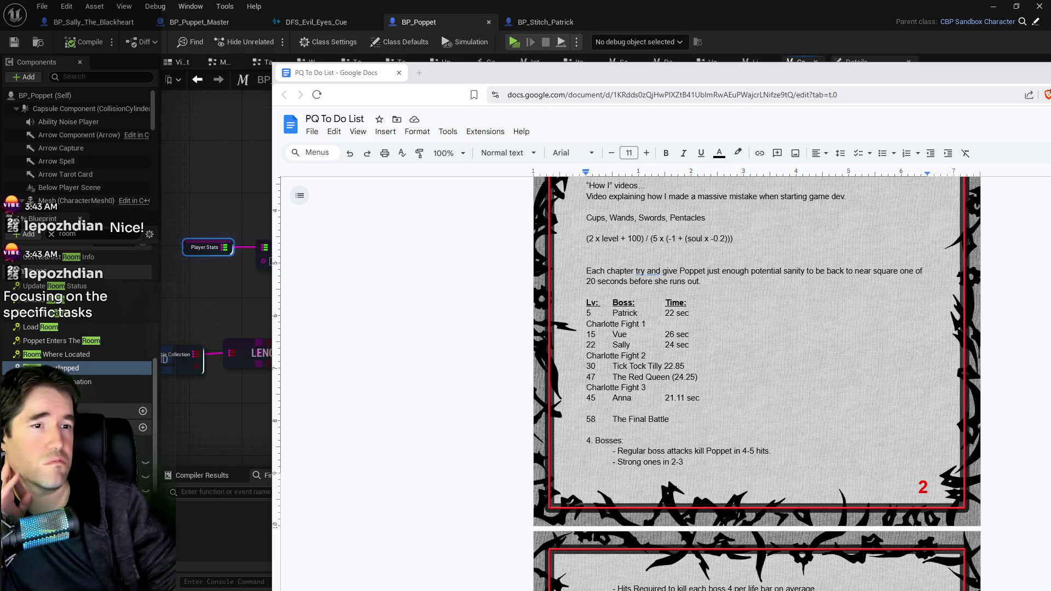
key("super+shift+Left")
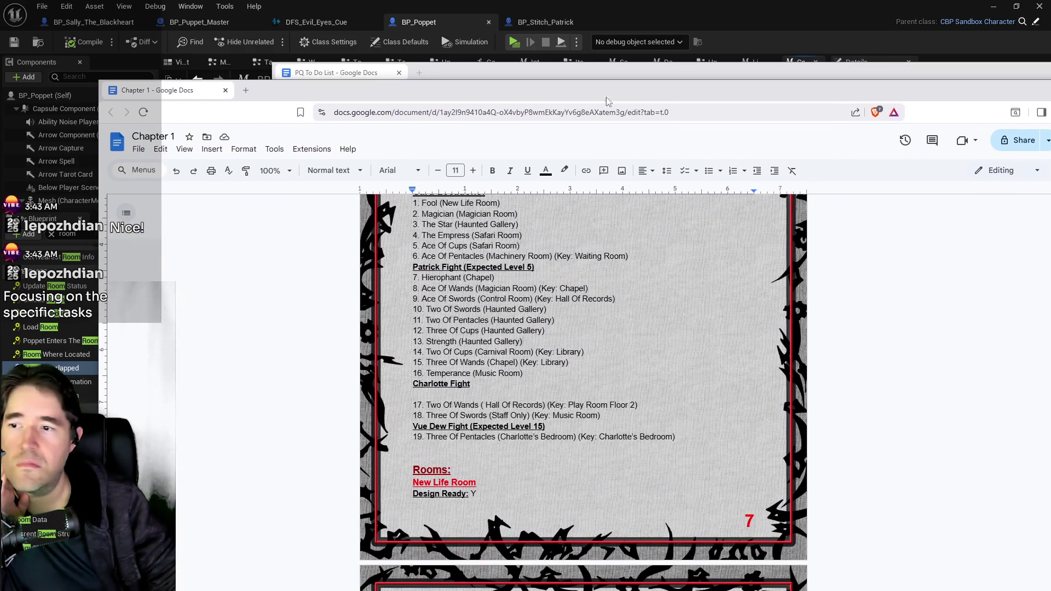
Scroll through the Chapter 1 Card Locations list of numbered tarot cards and their rooms.
scroll(457, 344, "up", 1)
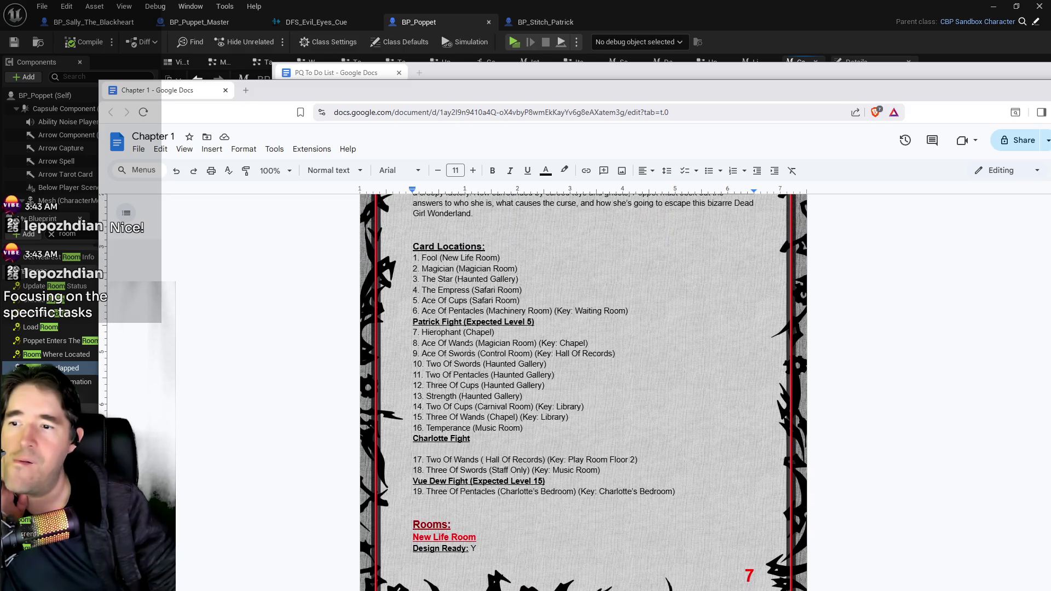
left_click(523, 396)
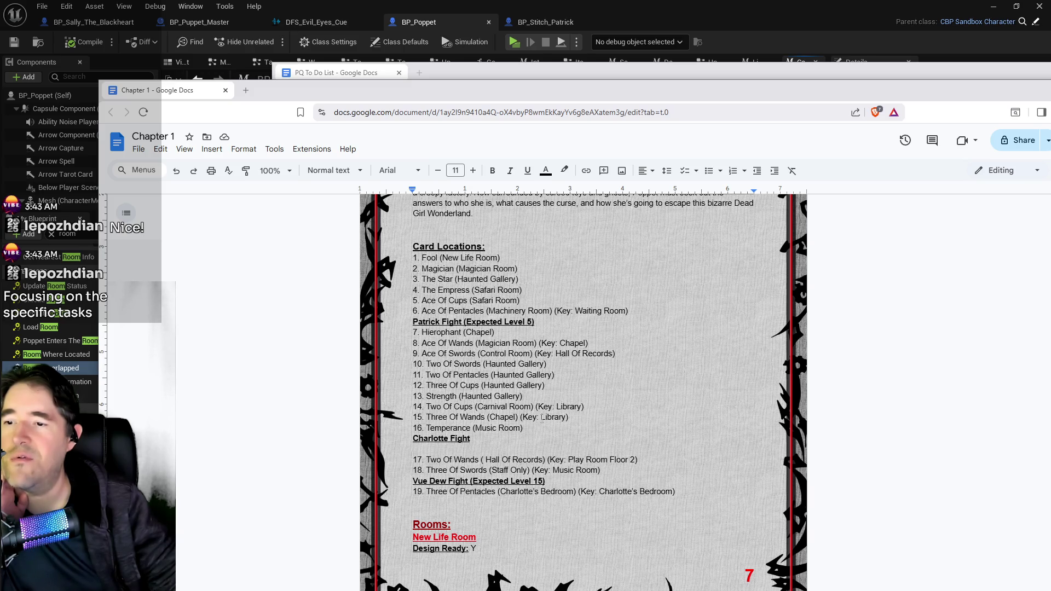
scroll(482, 418, "down", 1)
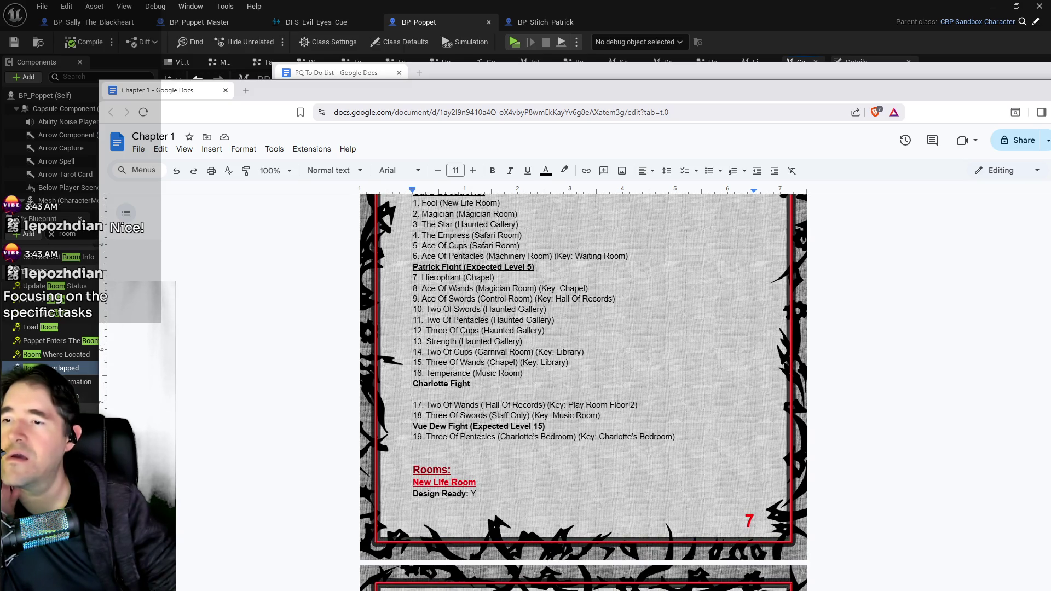
scroll(480, 433, "up", 3)
scroll(478, 428, "down", 2)
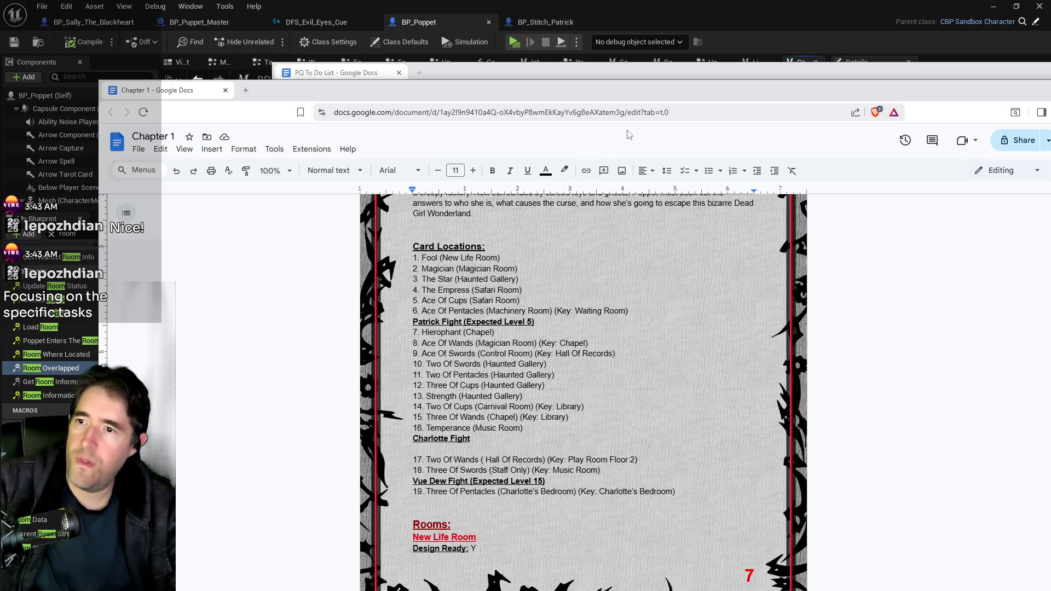
left_click(655, 74)
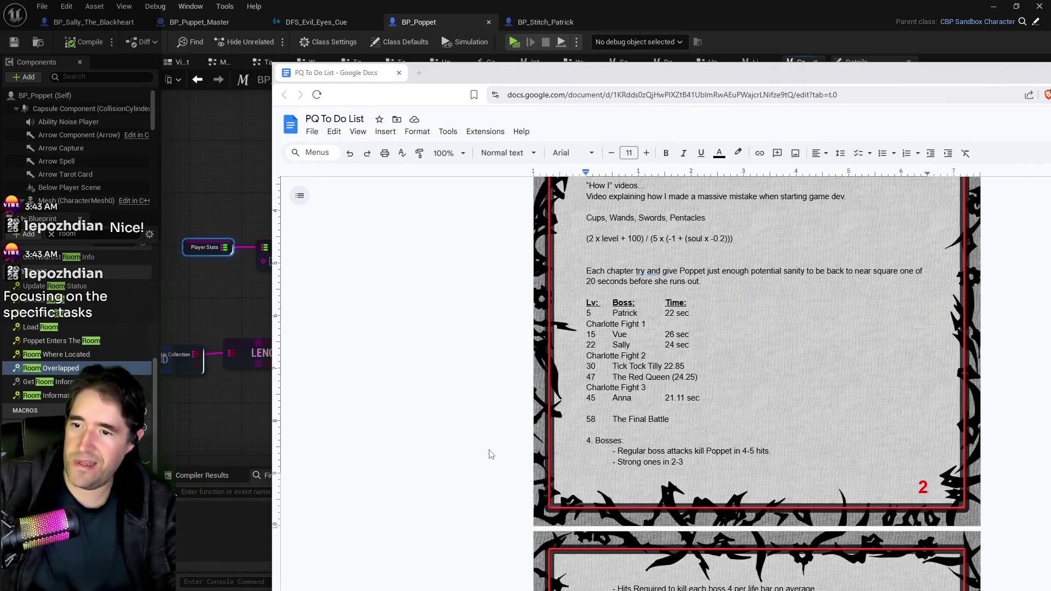
Label The Final Battle as '(Infinite)' and delete the empty line below Anna's row.
double_click(592, 420)
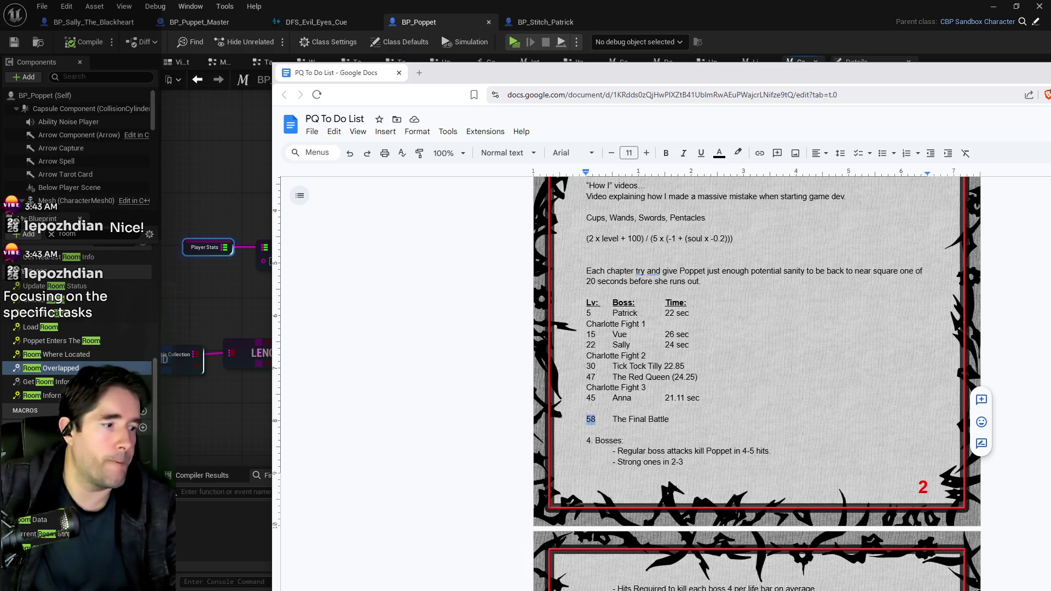
left_click(671, 419)
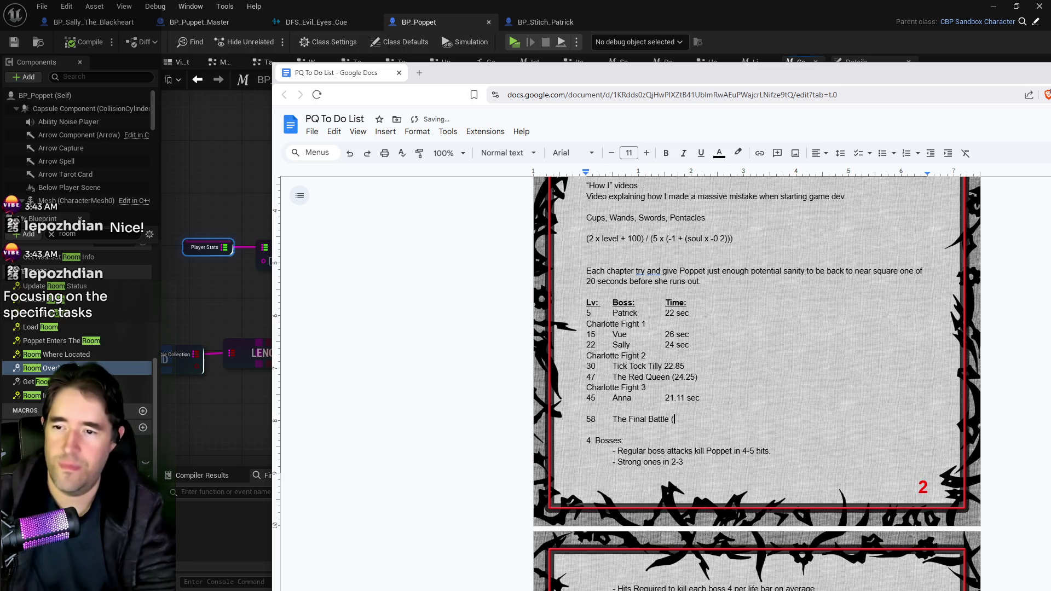
type("Infinite)")
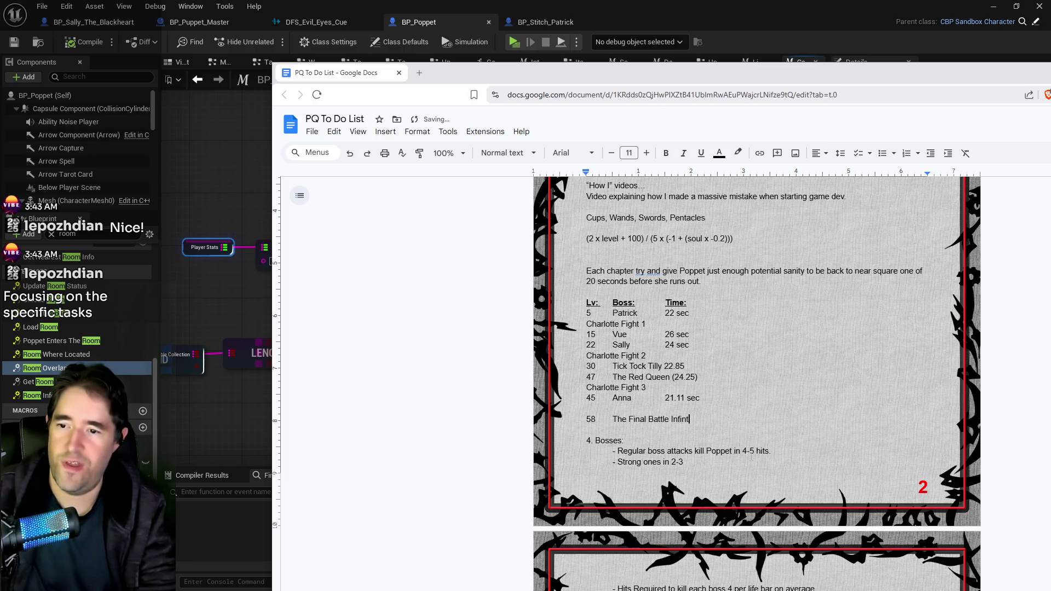
key("BackSpace")
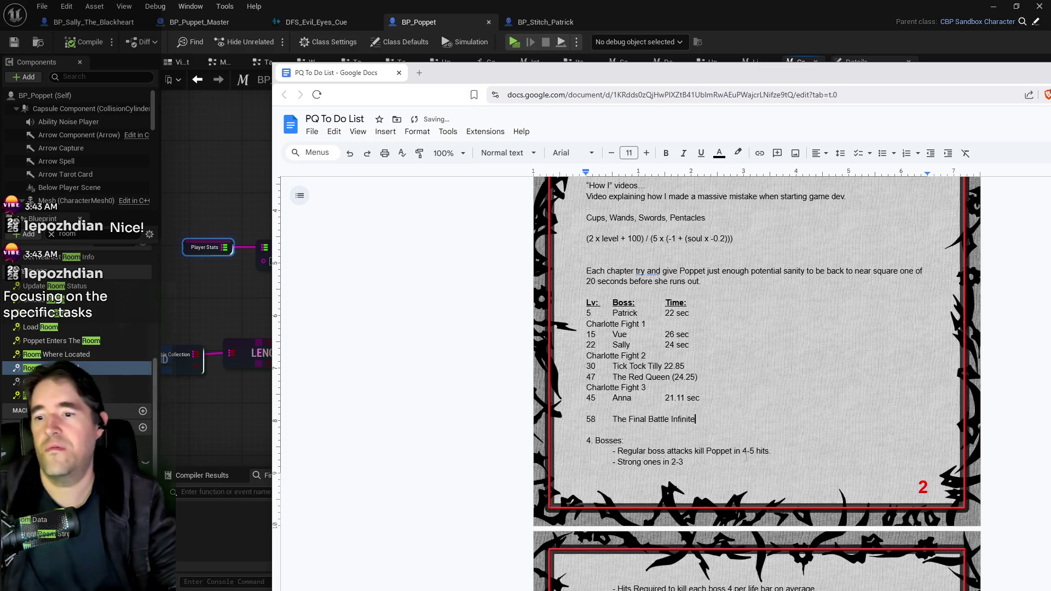
left_click(673, 419)
type("(")
left_click(680, 420)
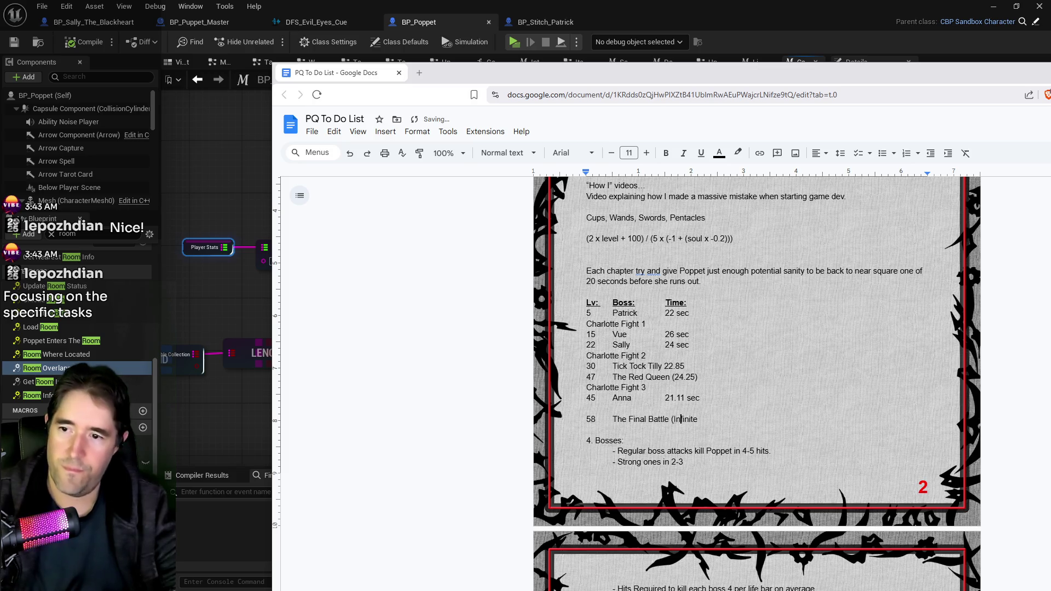
left_click(701, 420)
type(")")
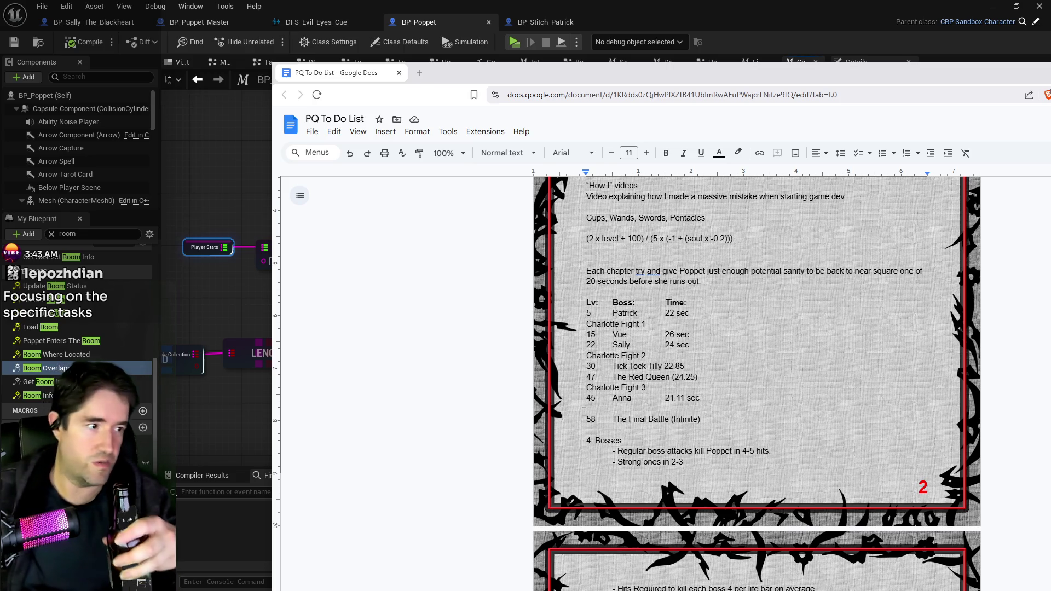
key("BackSpace")
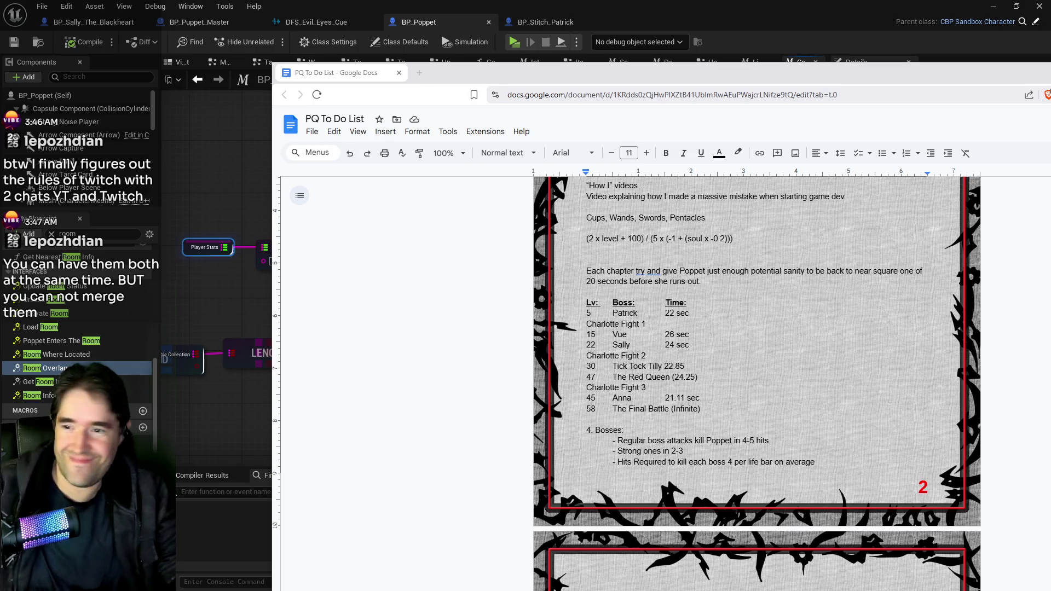
mouse_move(698, 82)
left_mouse_down()
mouse_move(1050, 88)
mouse_move(600, 90)
left_mouse_up()
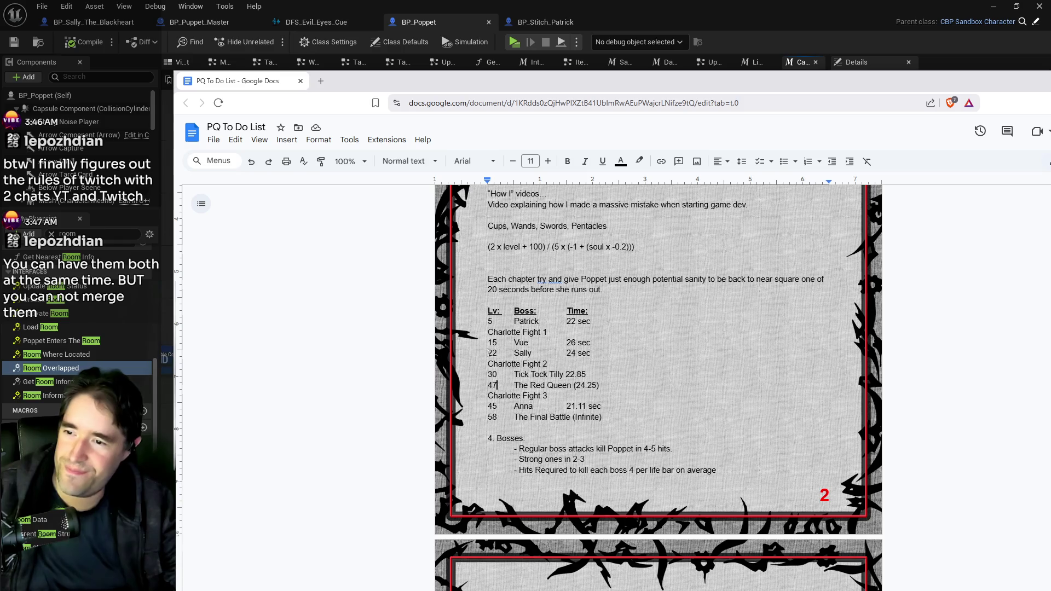
Change The Red Queen's level from 47 to 38 and her time to 22 sec.
key("BackSpace")
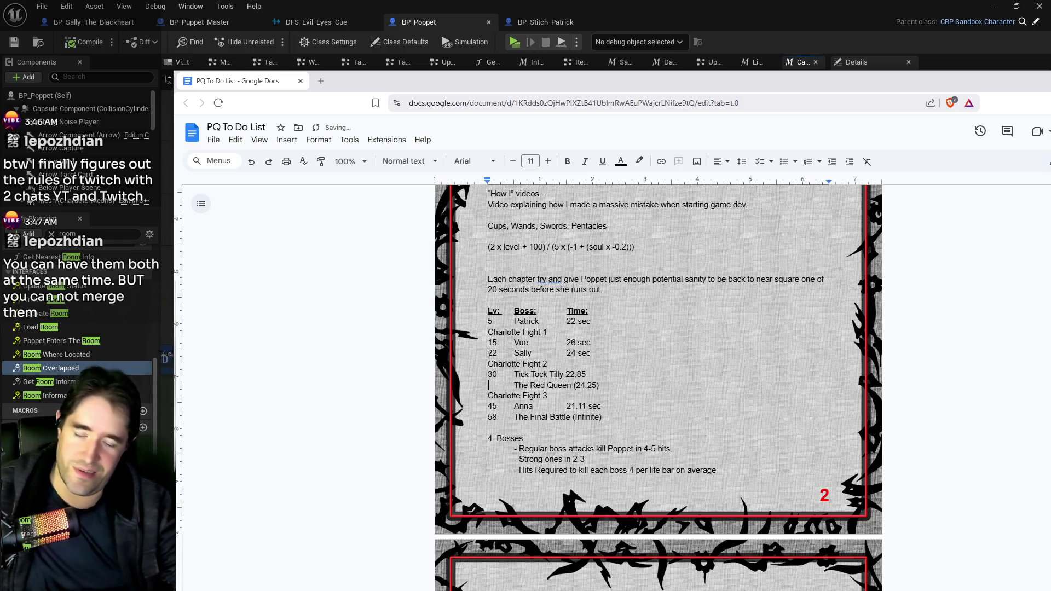
type("38")
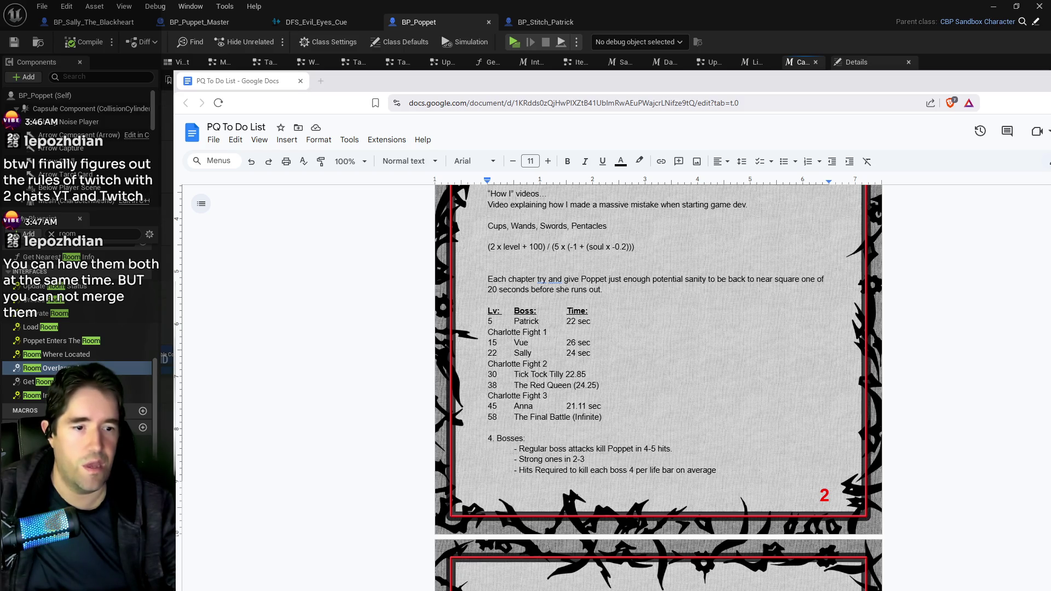
left_click_drag(577, 385, 597, 386)
type("22 ")
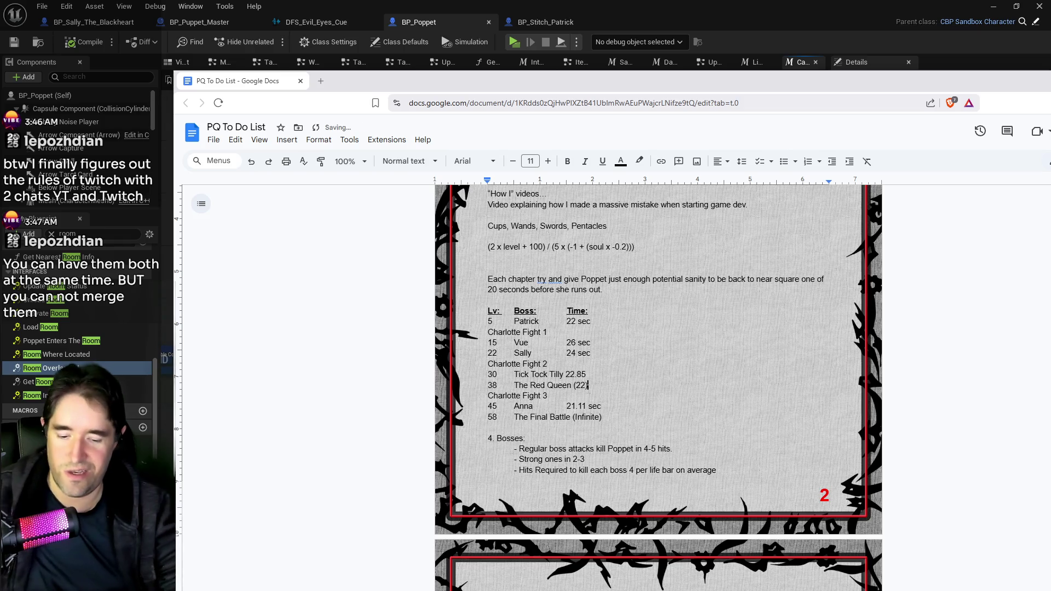
type("sec")
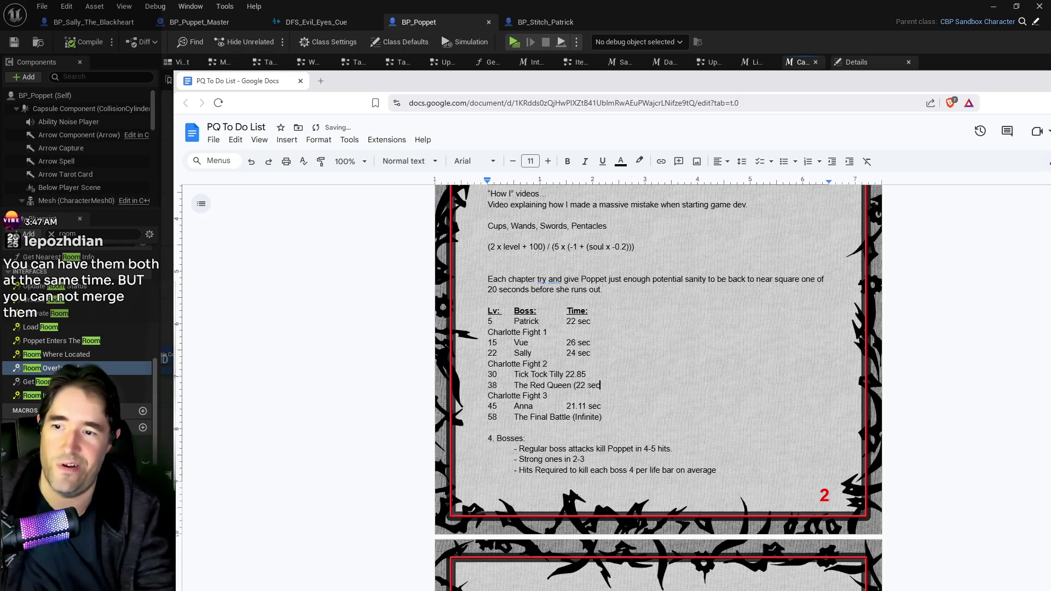
key("BackSpace")
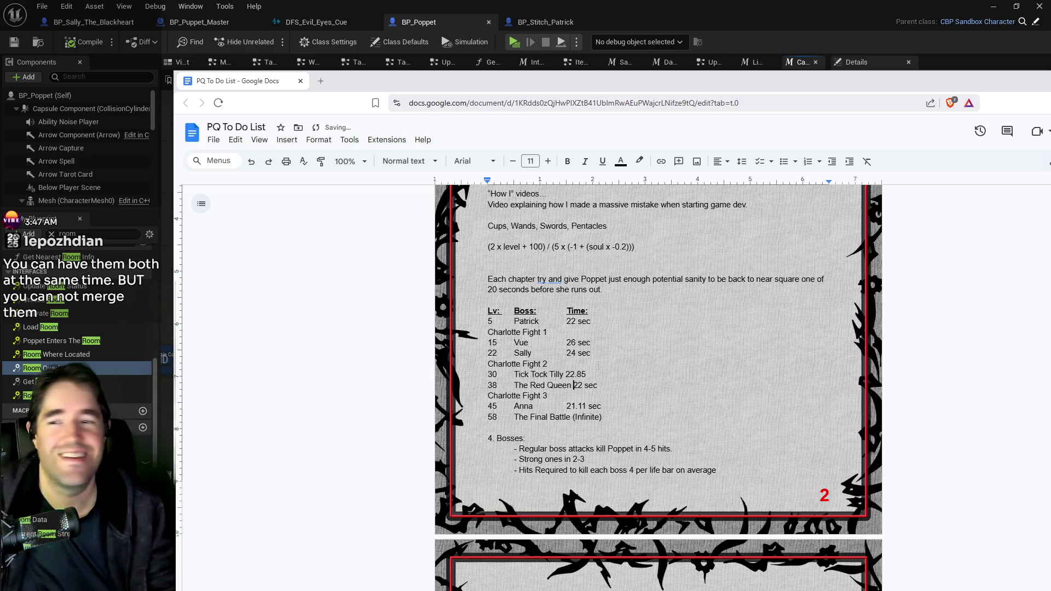
Add 'sec' after Tick Tock Tilly's 22.85 time and remove the extra space.
left_click(586, 375)
type("se")
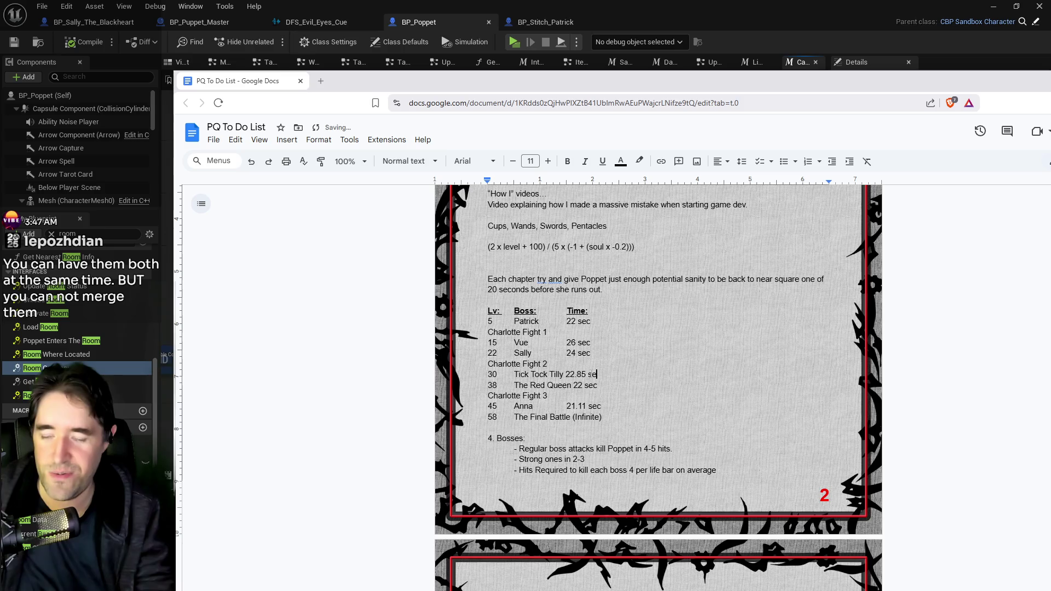
type("c")
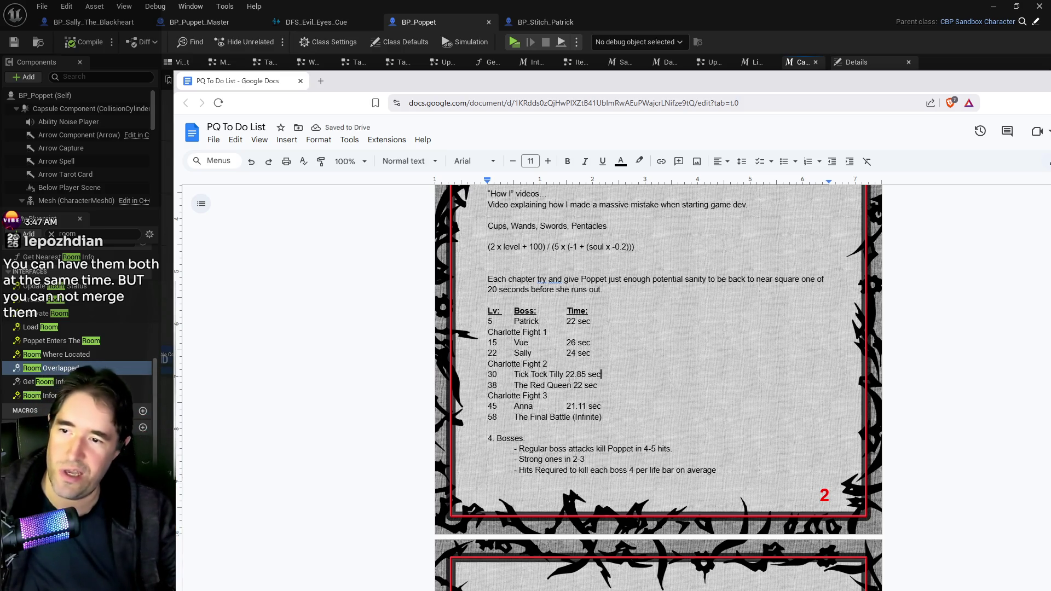
left_click(566, 375)
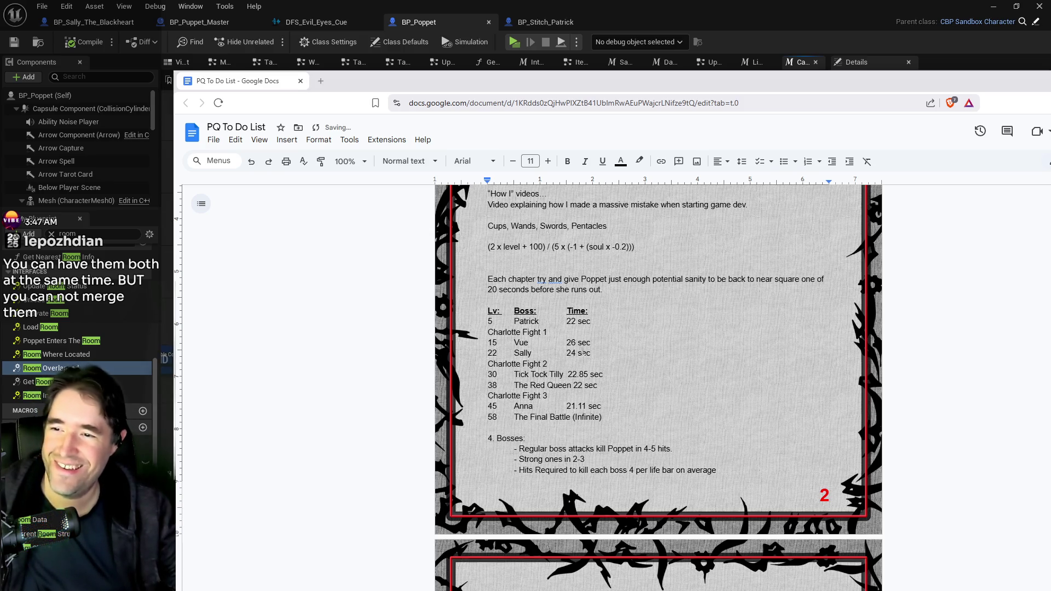
key("Up")
key("Up")
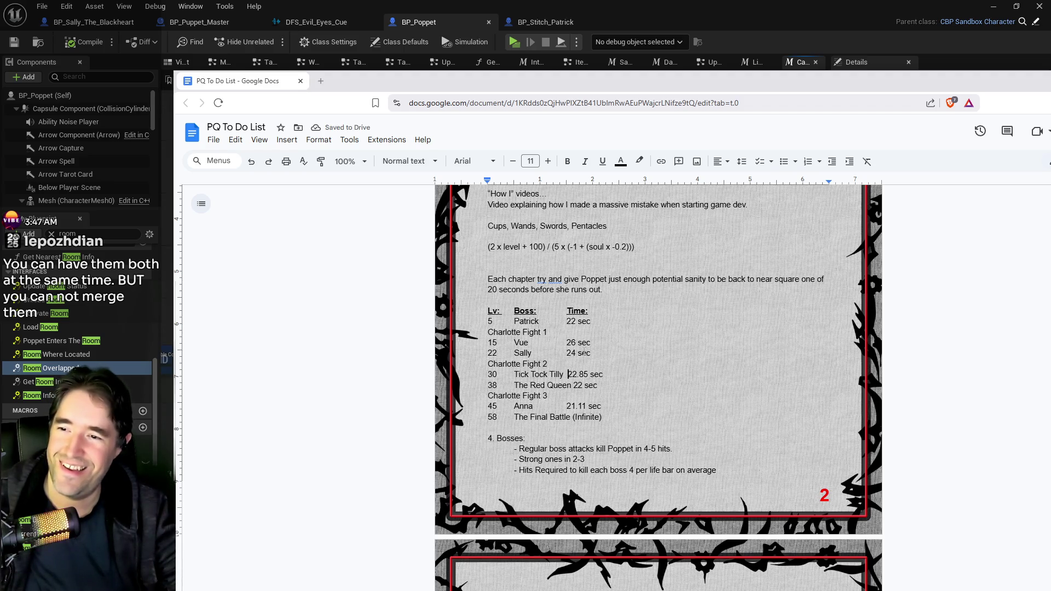
key("BackSpace")
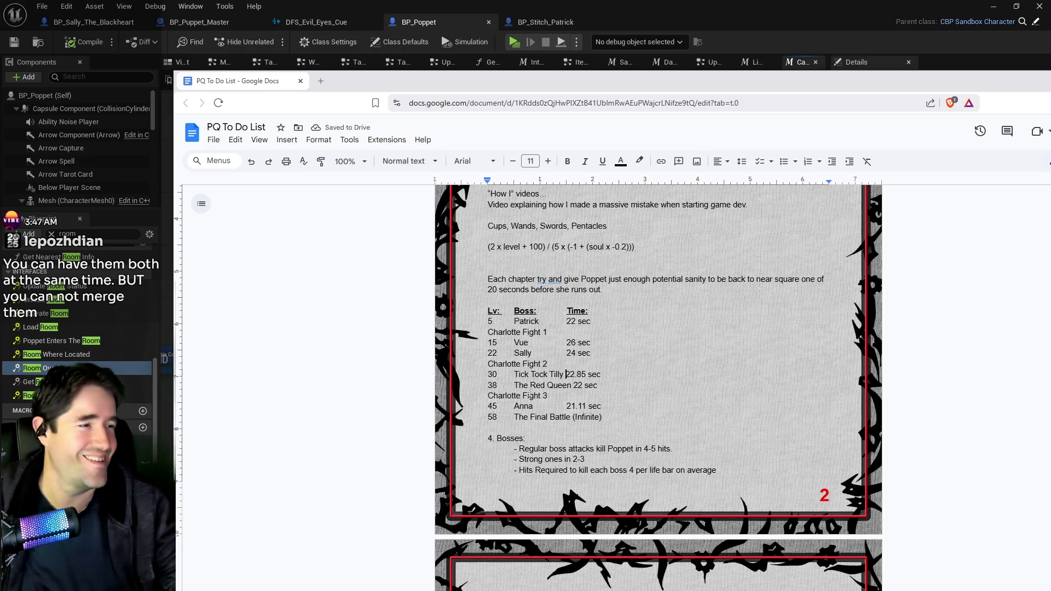
scroll(545, 384, "down", 1)
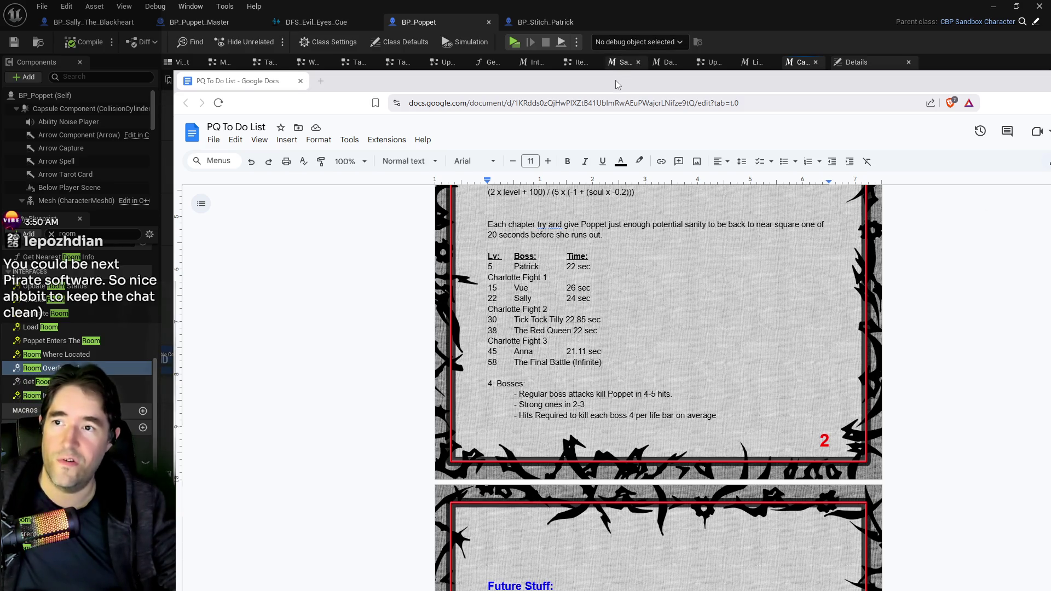
Leave the browser and return to the Calculate Sanity Loss Rate blueprint in Unreal.
key("alt+Tab")
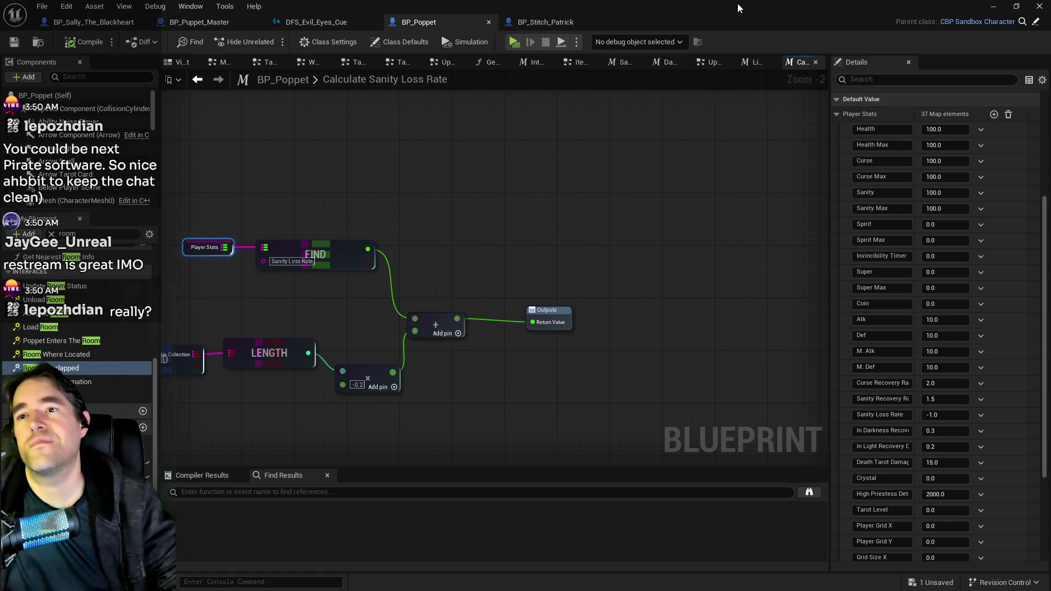
Return to the Wonderland level, close the Content Browser drawer, and toggle navigation display on and off.
key("alt+Tab")
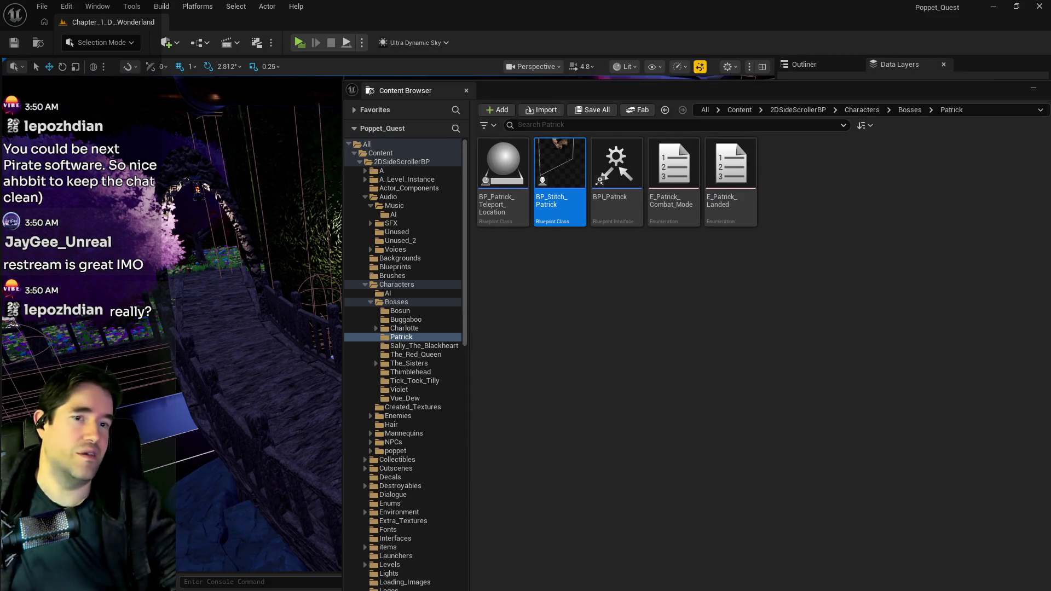
key("ctrl+space")
key("p")
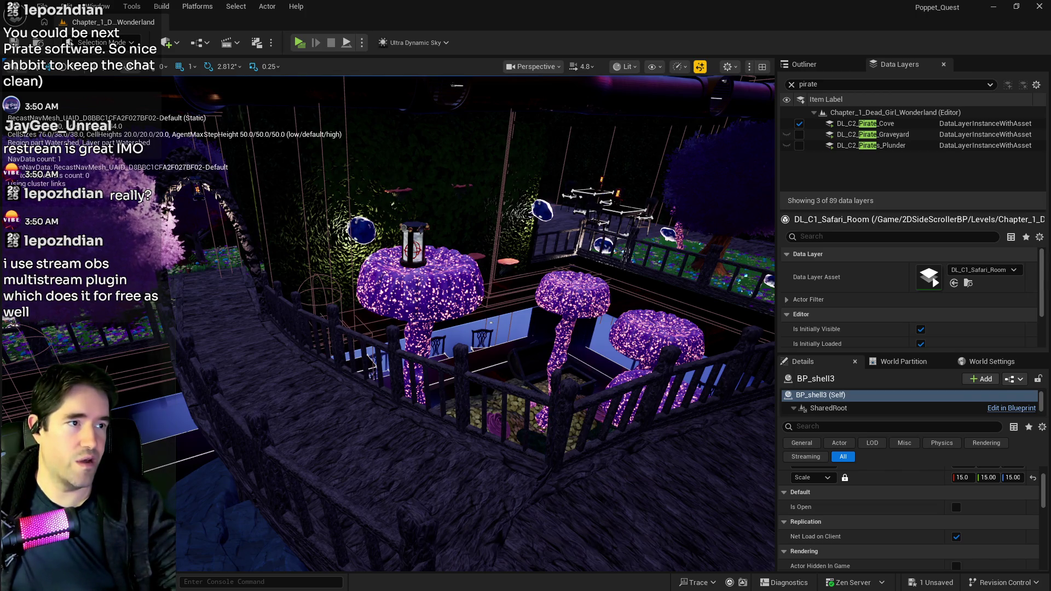
key("p")
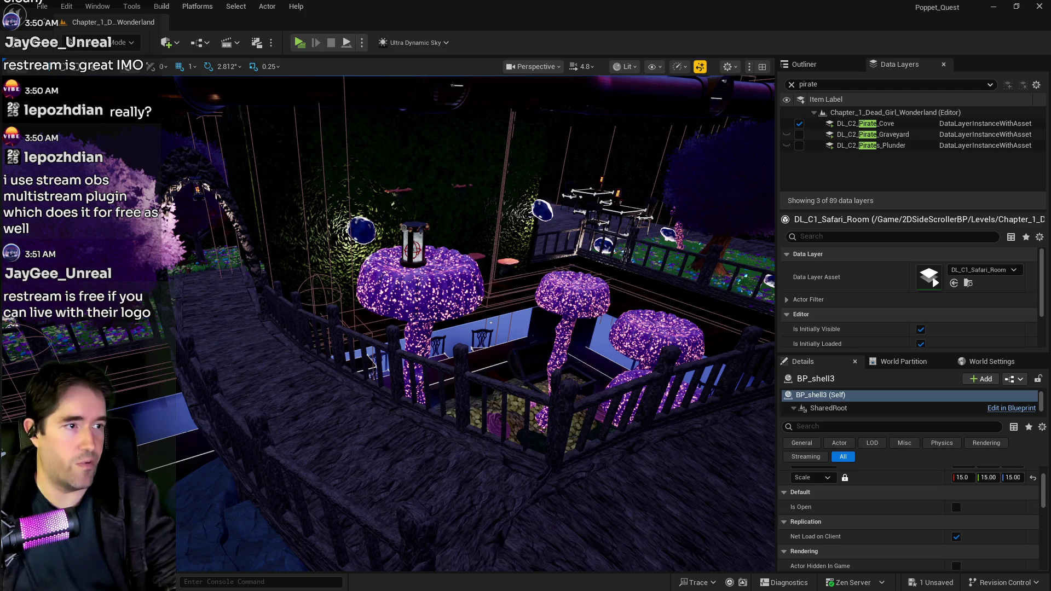
key("alt+Tab")
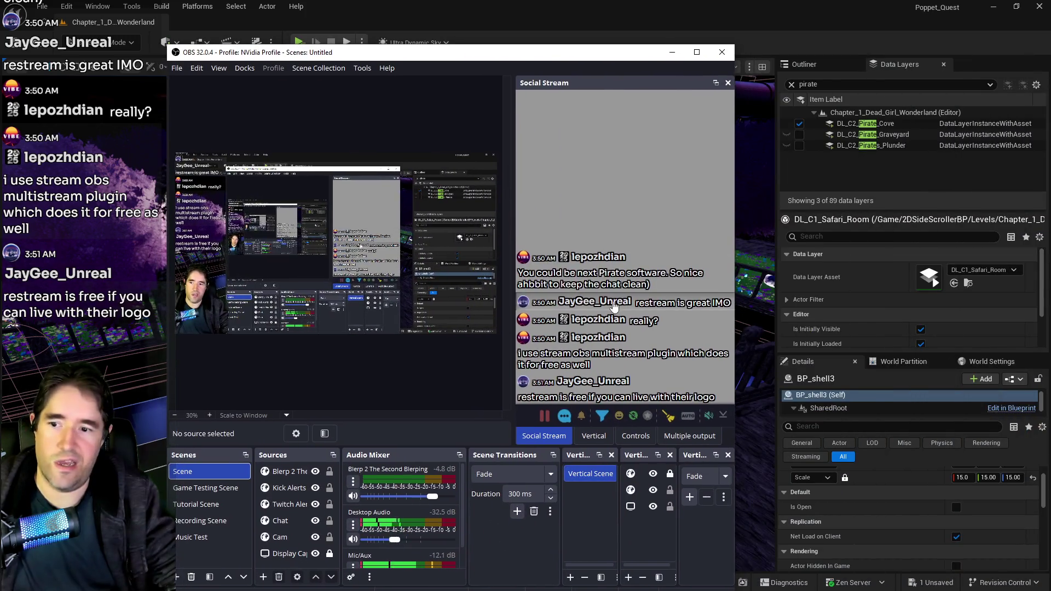
View the Twitch and Kick targets in OBS's Multiple output dock, then return to Unreal.
left_click(687, 436)
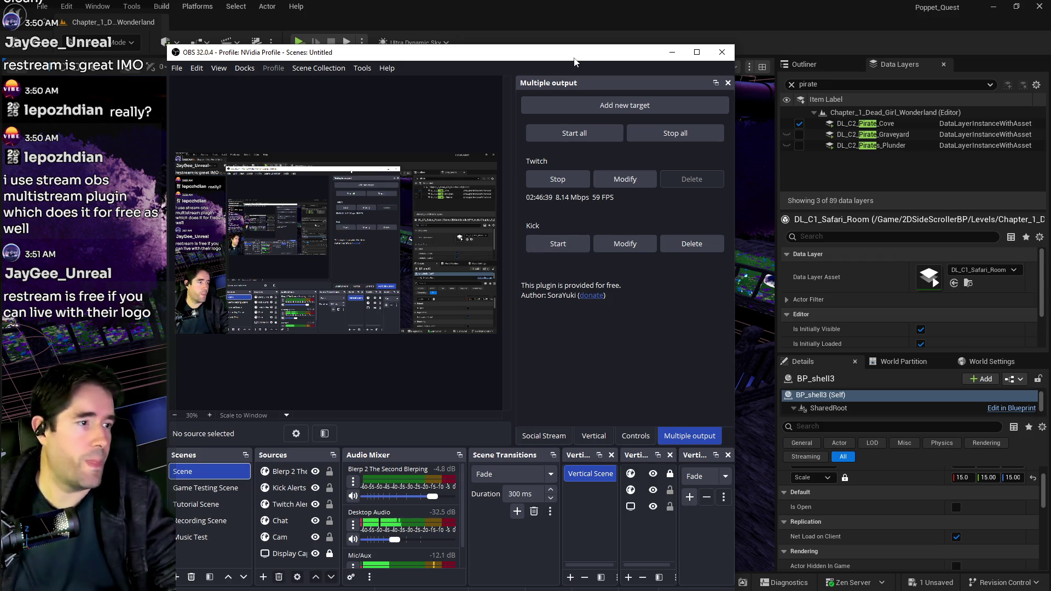
key("alt+Tab")
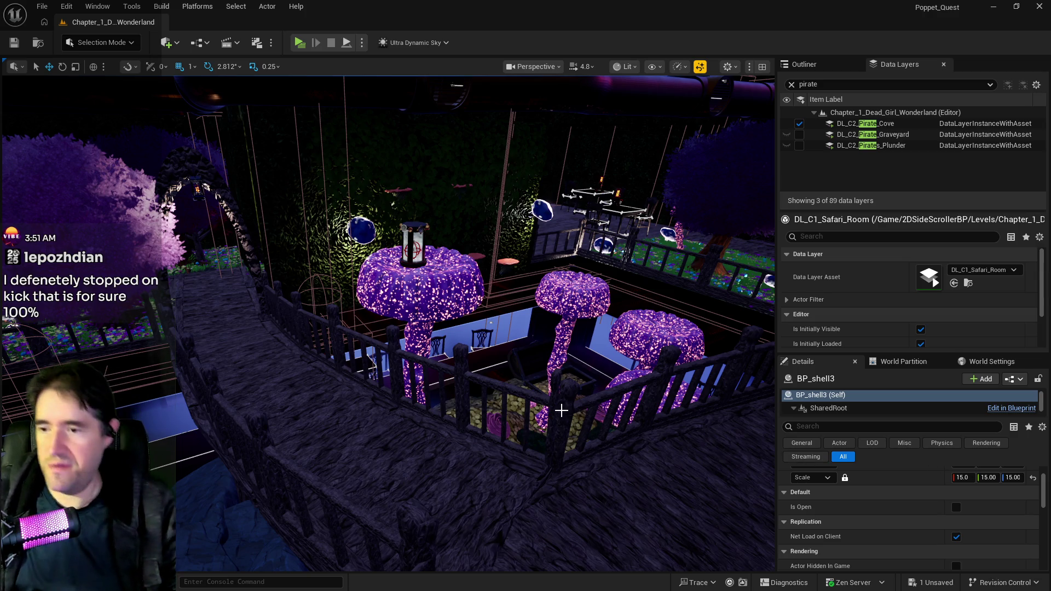
Show the navigation mesh and fly over to select the Lower Decks Goodie Box.
key("p")
mouse_move(562, 410)
left_mouse_down()
mouse_move(446, 434)
mouse_move(446, 384)
mouse_move(430, 432)
mouse_move(438, 372)
mouse_move(444, 389)
mouse_move(419, 405)
left_mouse_up()
left_click_drag(352, 355, 352, 354)
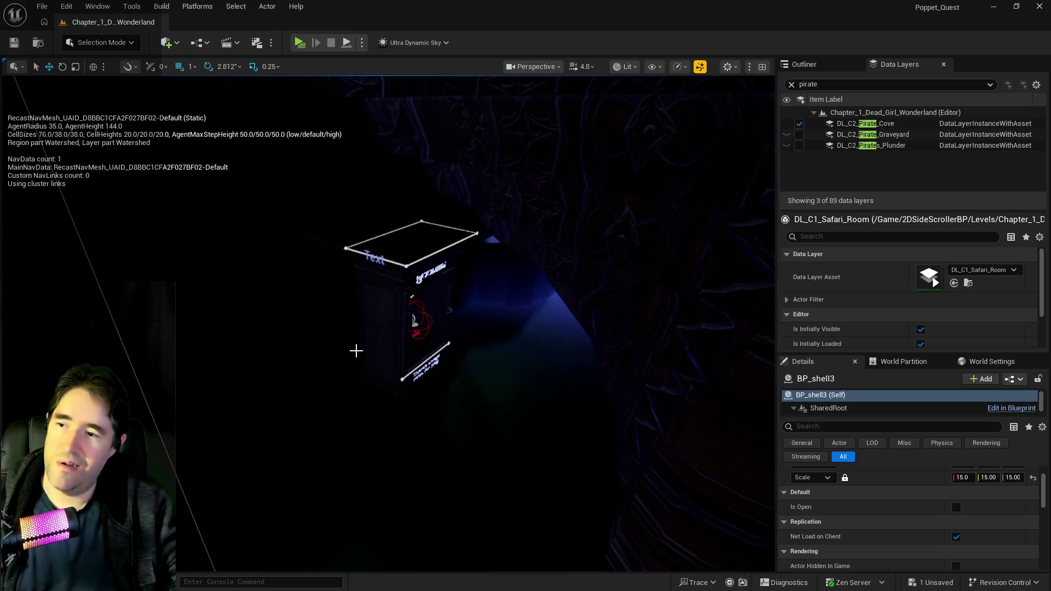
left_click(415, 321)
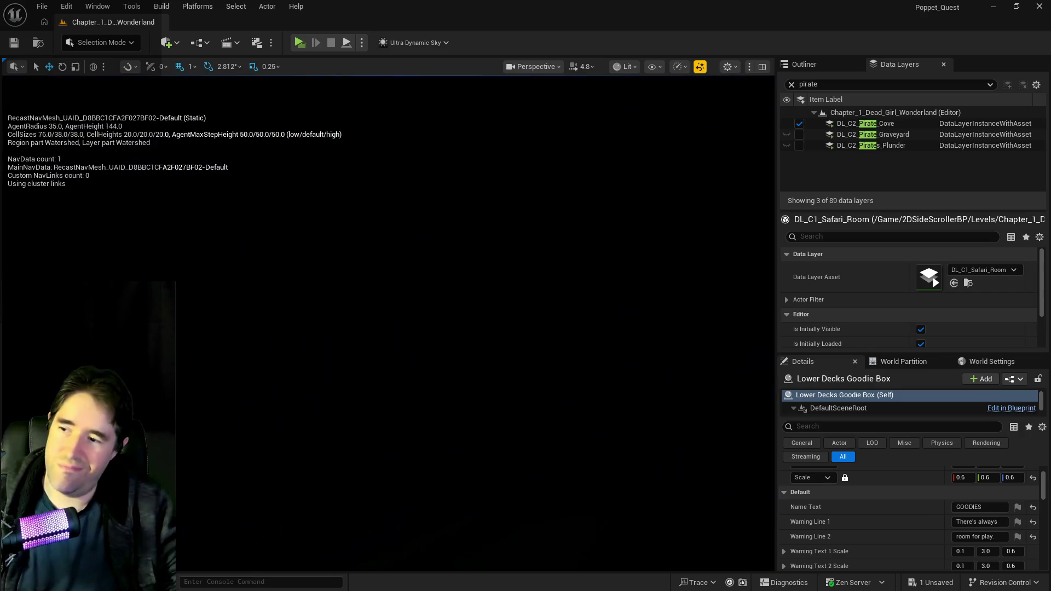
Select and frame the Four of Swords tarot card beside the box, then fly toward the coral area.
mouse_move(395, 339)
left_mouse_down()
mouse_move(352, 331)
mouse_move(270, 347)
mouse_move(283, 327)
left_mouse_up()
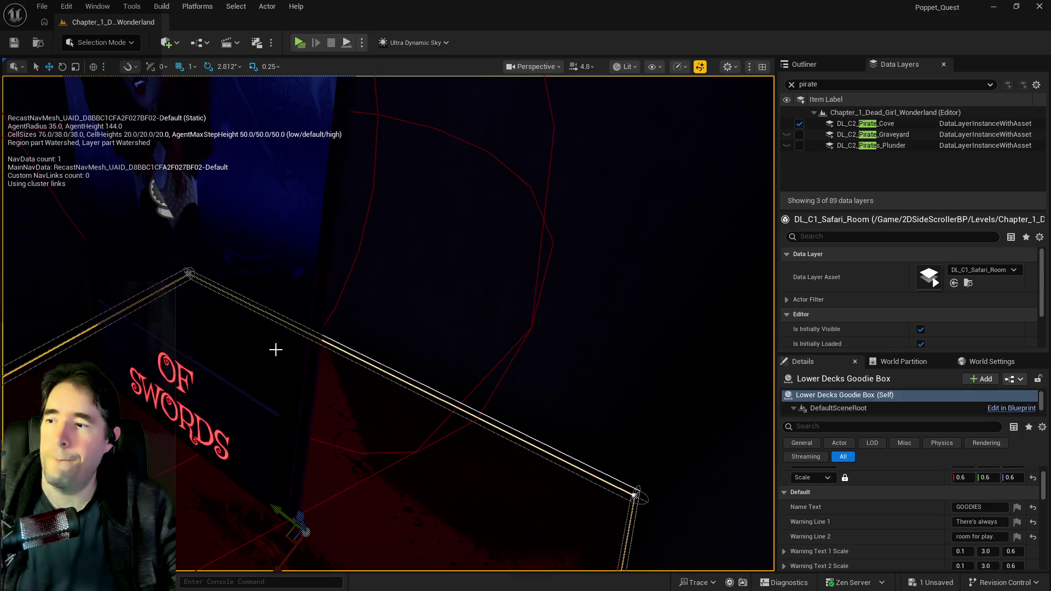
left_click(275, 347)
key("f")
scroll(275, 357, "down", 10)
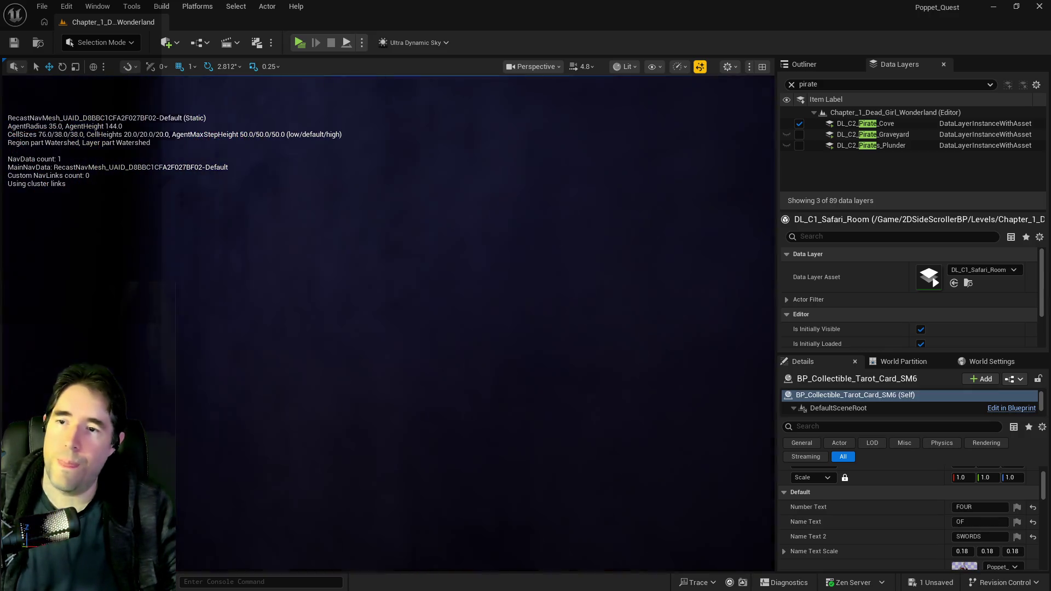
scroll(388, 323, "up", 15)
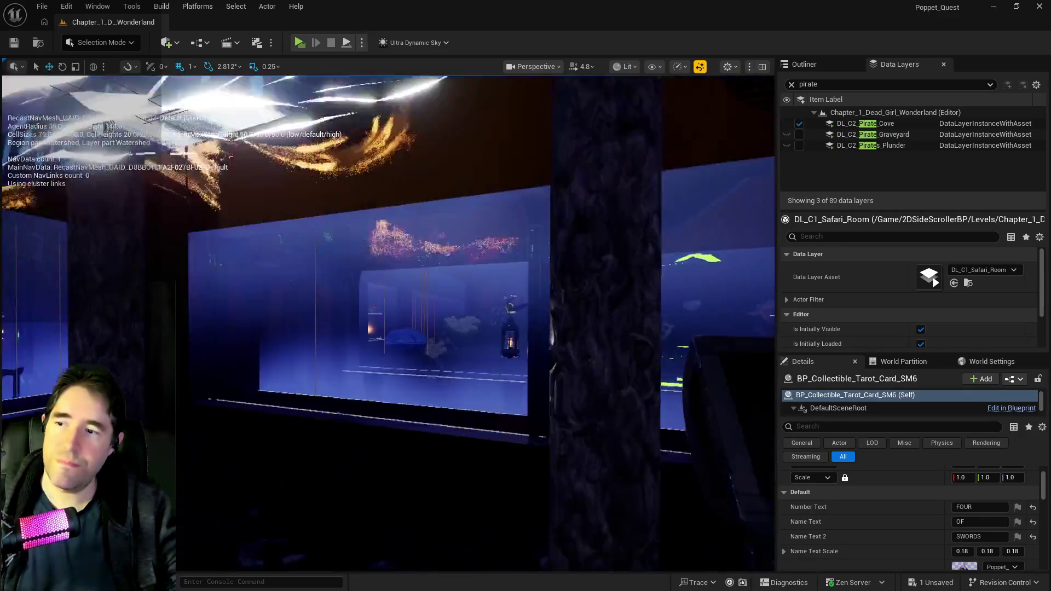
scroll(388, 324, "up", 10)
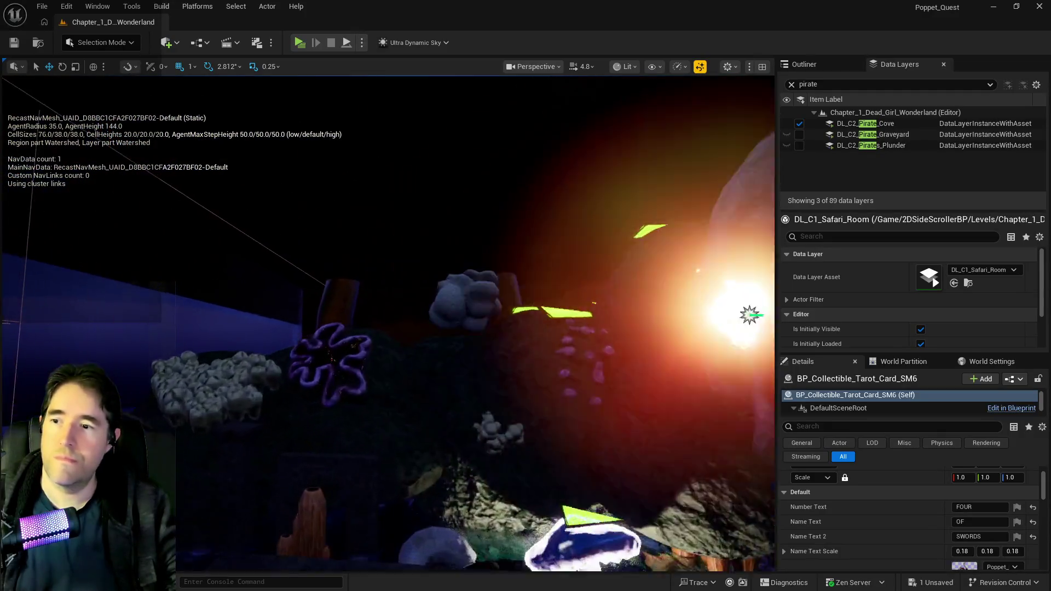
scroll(388, 324, "down", 5)
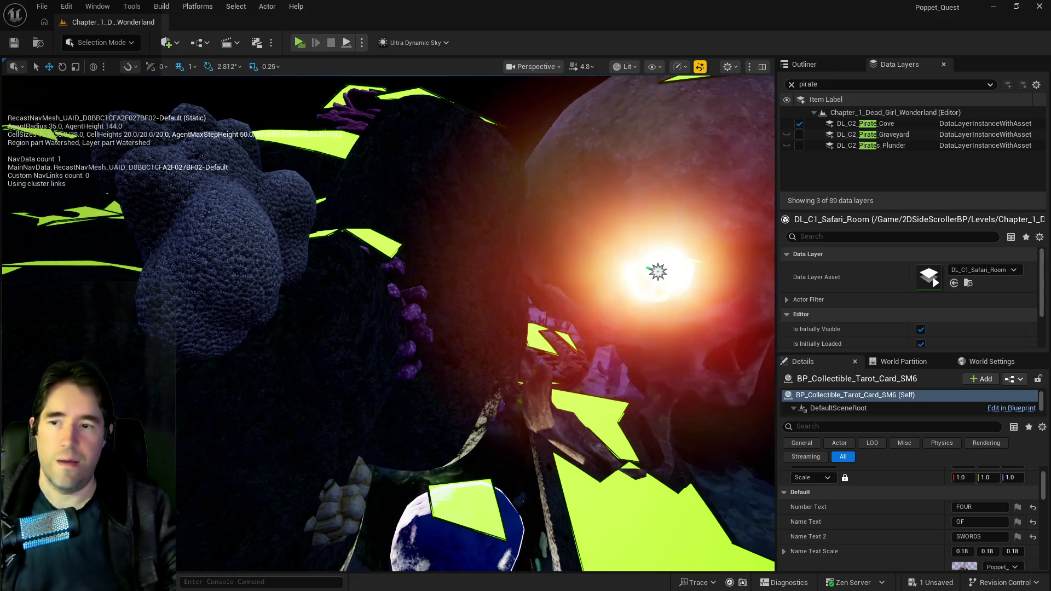
mouse_move(1050, 112)
left_mouse_down()
mouse_move(560, 111)
mouse_move(379, 80)
left_mouse_up()
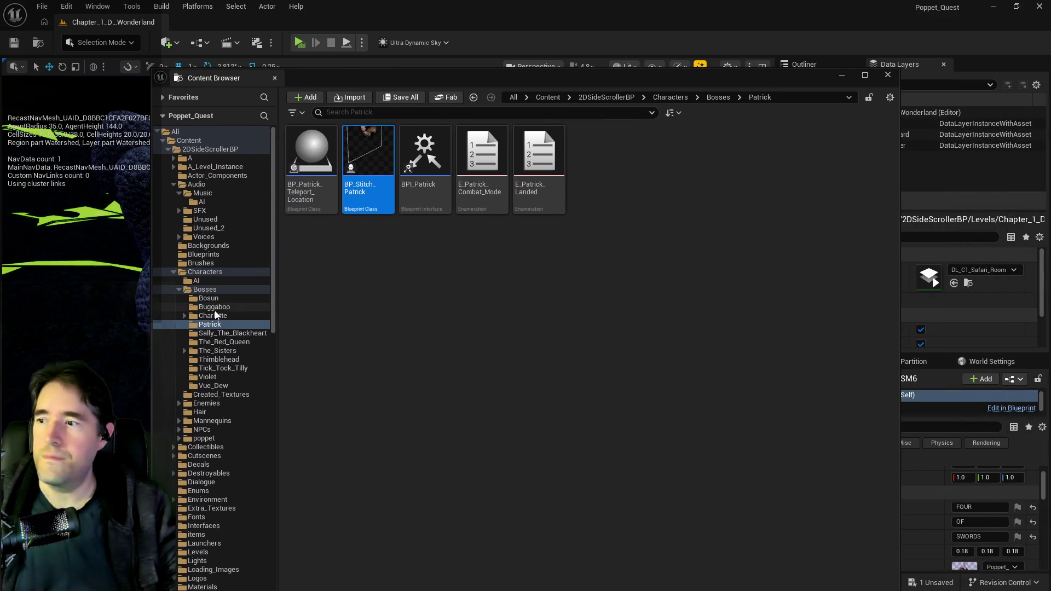
Expand UI > UINavSimplePack > UMG, open the Widgets folder, and select W_Dev_Menu.
scroll(214, 309, "down", 5)
left_click_drag(568, 88, 570, 59)
scroll(164, 403, "down", 8)
scroll(165, 422, "down", 10)
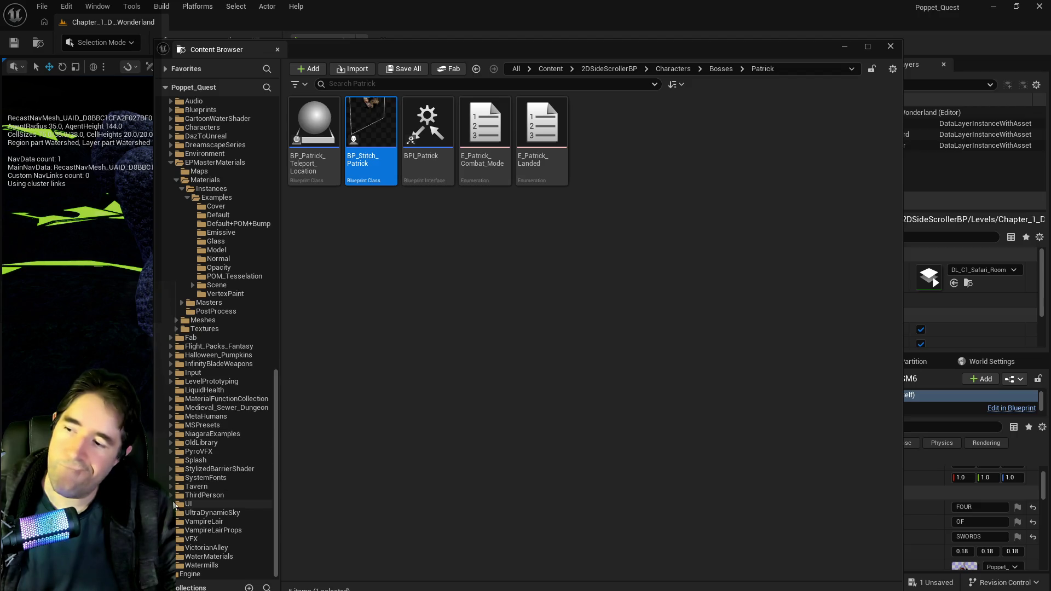
left_click(172, 503)
left_click(177, 522)
scroll(210, 515, "down", 3)
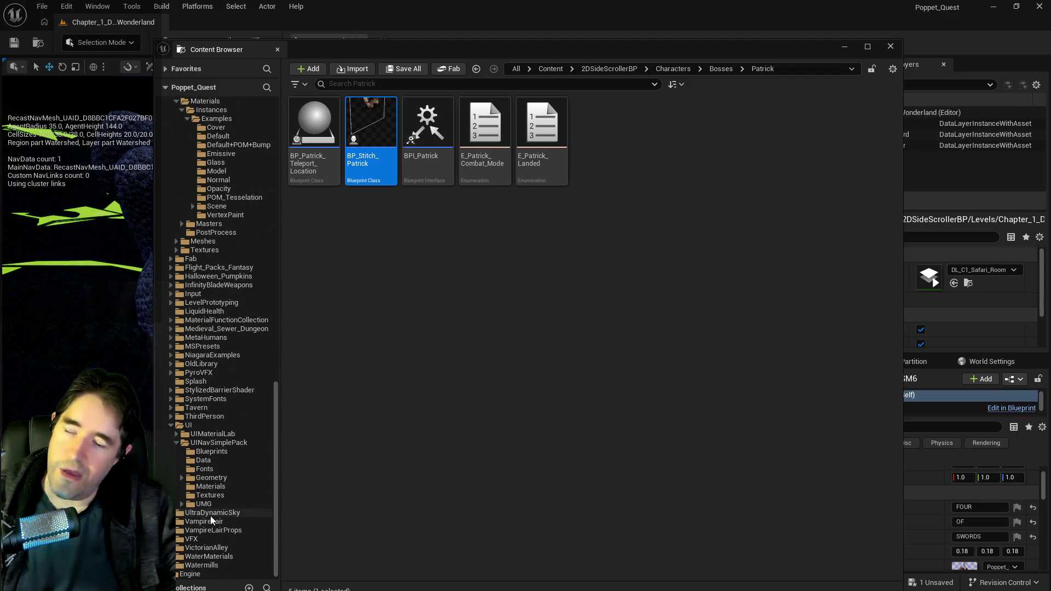
left_click_drag(602, 55, 604, 35)
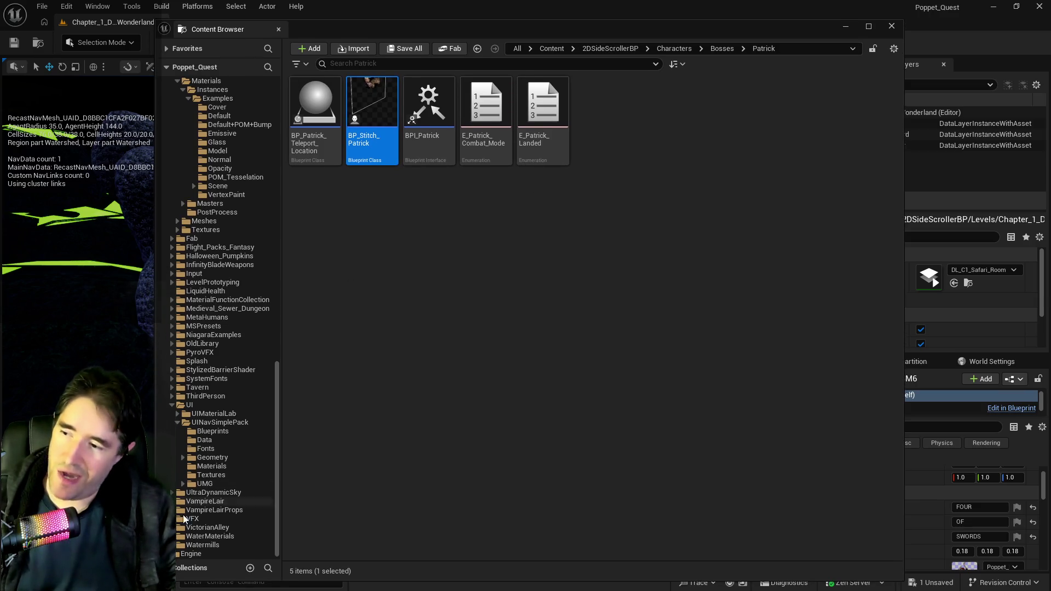
left_click(177, 486)
left_click(182, 484)
left_click(200, 504)
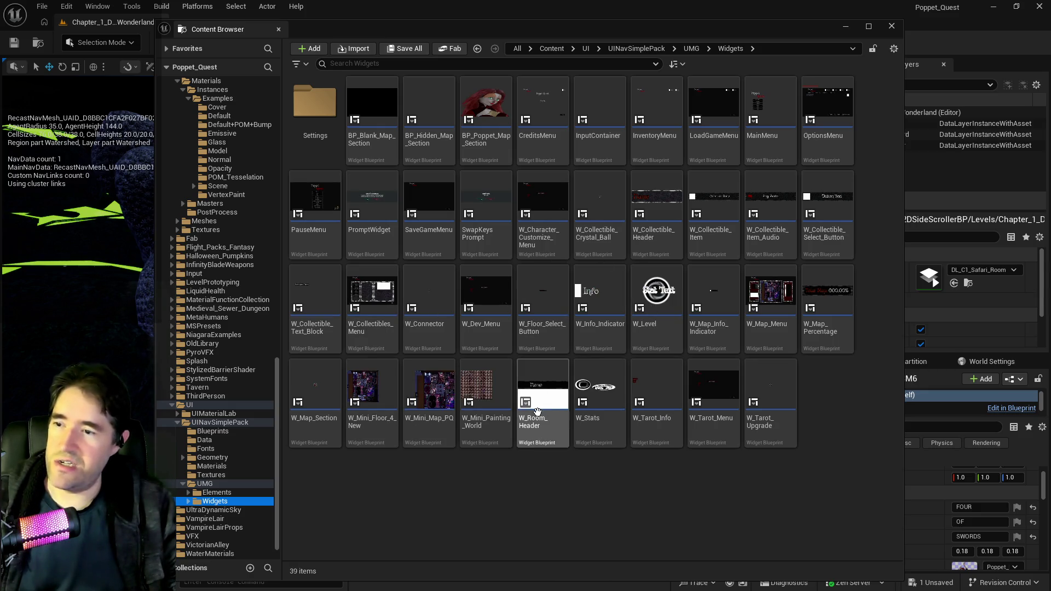
left_click(497, 343)
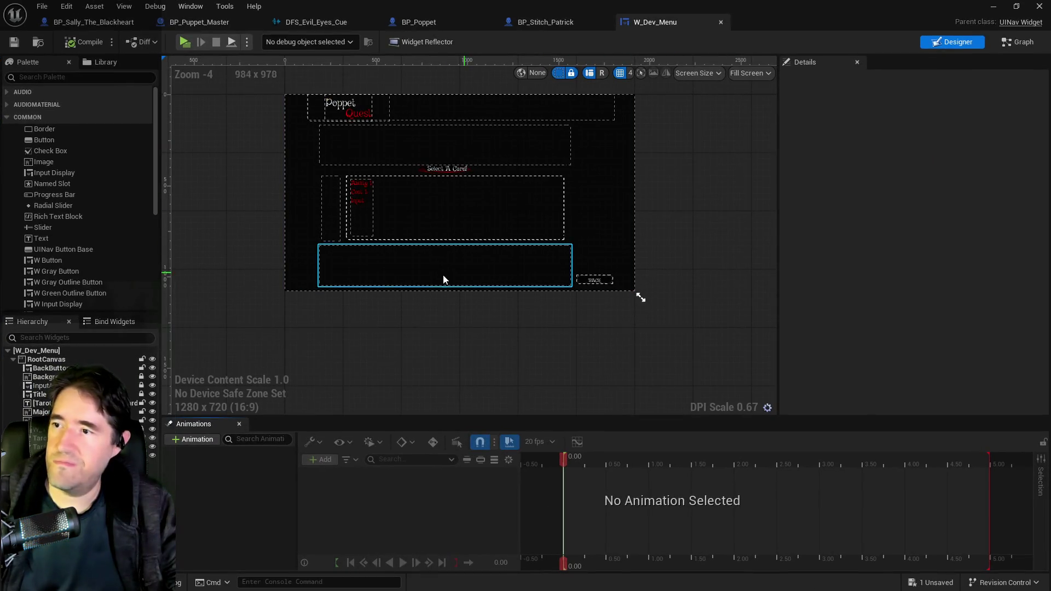
Widen the W_Dev_Menu designer canvas, close the Animations timeline, and zoom the layout to 1:1.
scroll(431, 310, "up", 2)
left_click_drag(431, 310, 453, 512)
mouse_move(685, 387)
left_mouse_down()
mouse_move(711, 270)
mouse_move(725, 282)
left_mouse_up()
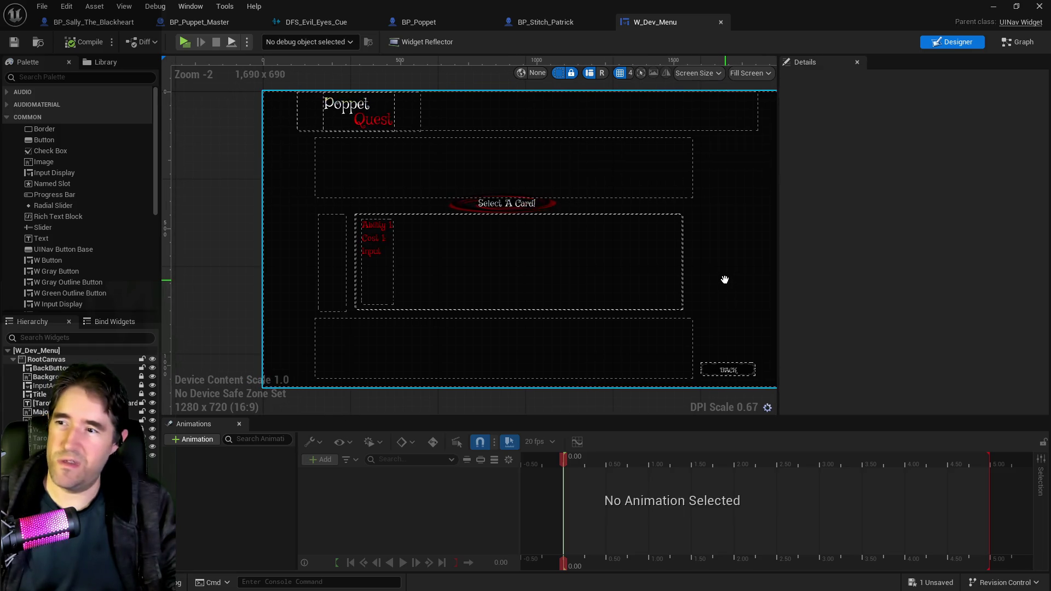
left_click_drag(779, 251, 911, 253)
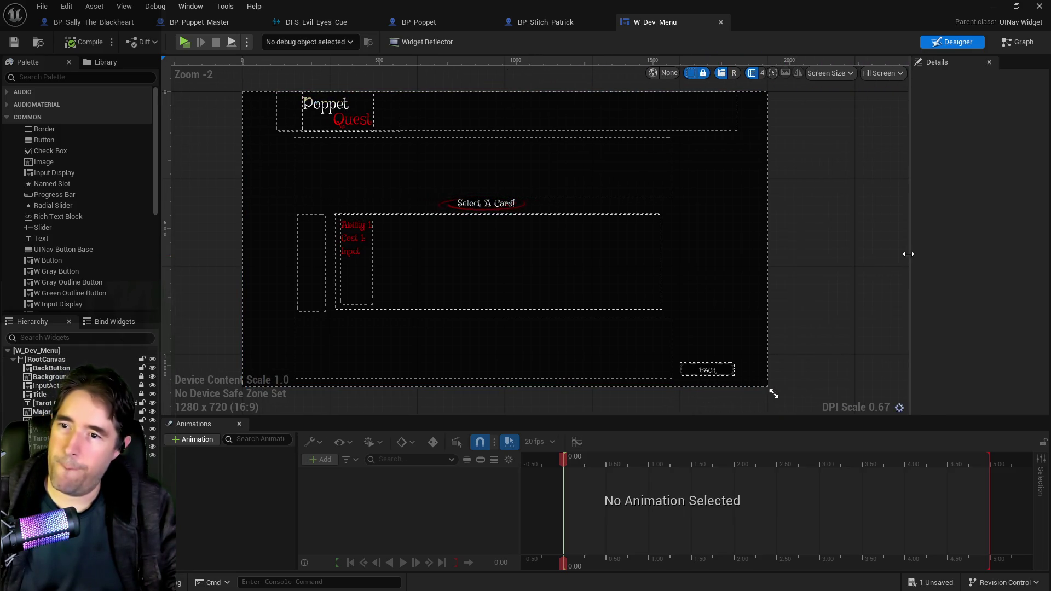
left_click(241, 423)
left_click_drag(454, 453, 479, 488)
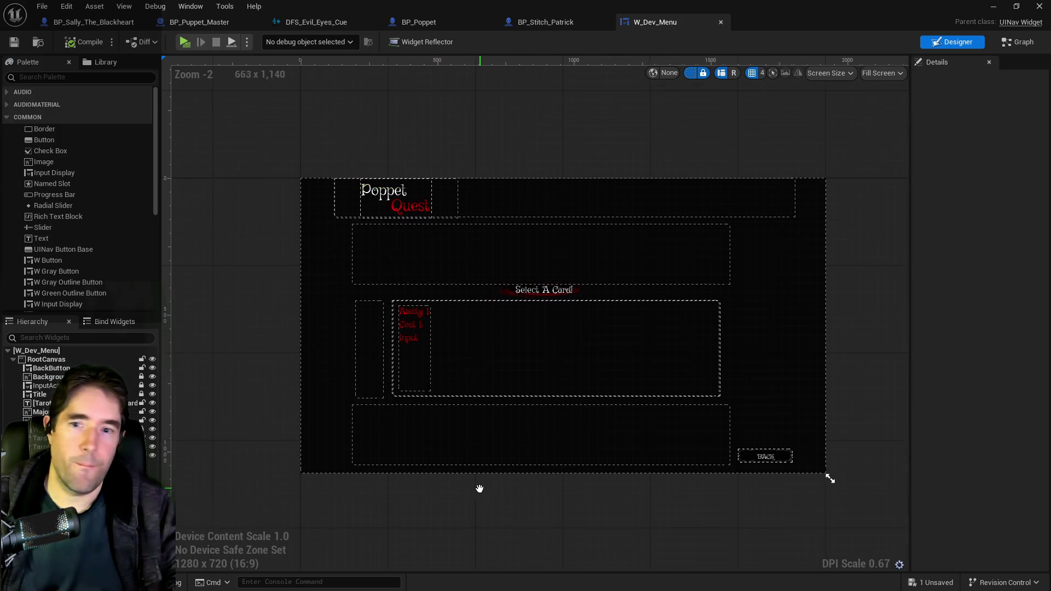
scroll(549, 395, "up", 2)
scroll(549, 395, "up", 1)
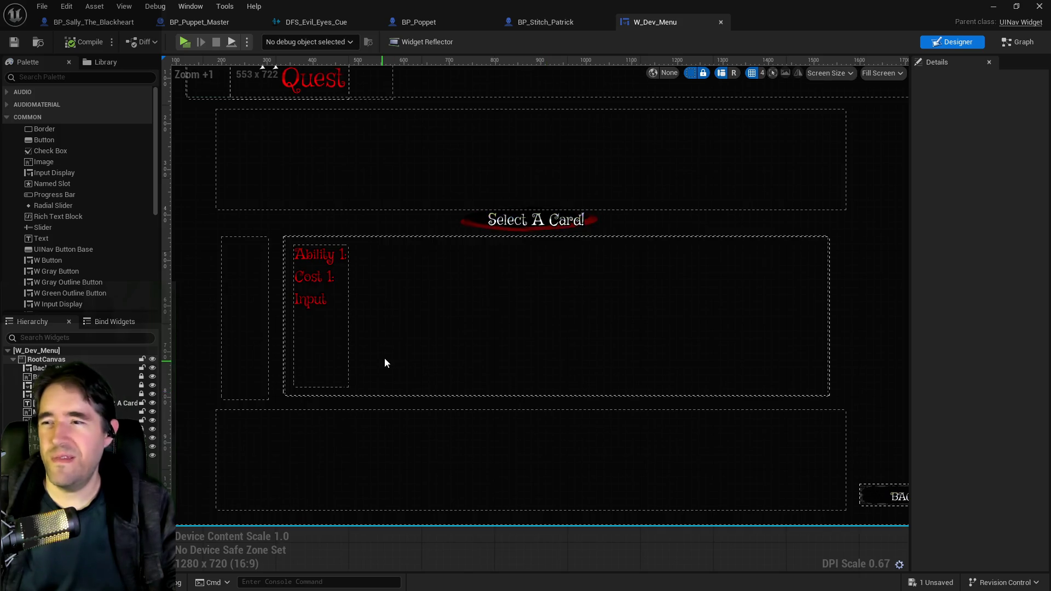
scroll(394, 354, "down", 1)
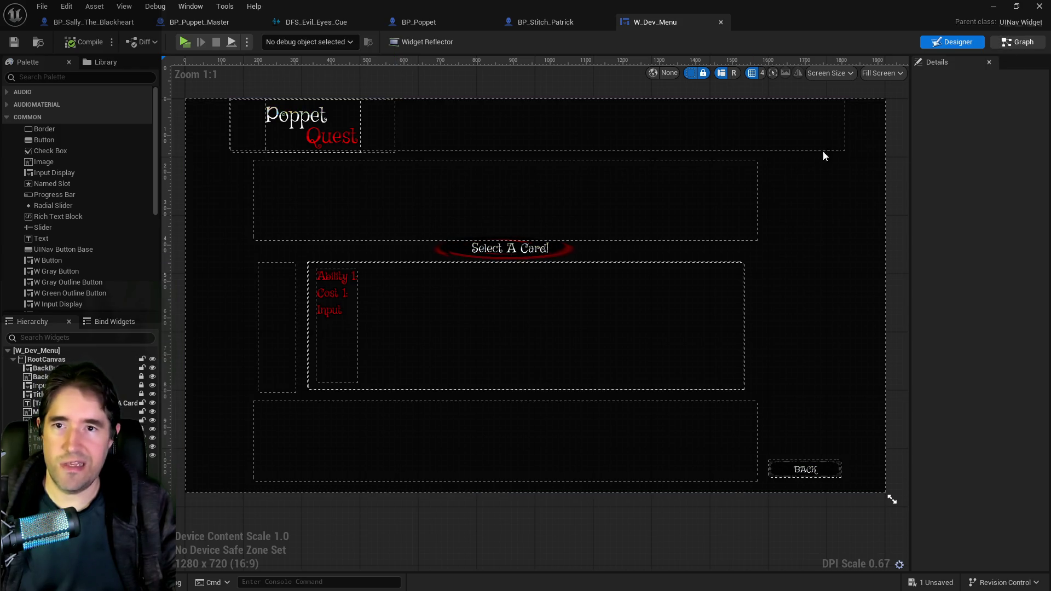
Open W_Dev_Menu's event graph and centre On Construct's For Each Loop over Mile Stones.
left_click(1009, 46)
left_click_drag(759, 387, 555, 369)
scroll(555, 370, "down", 3)
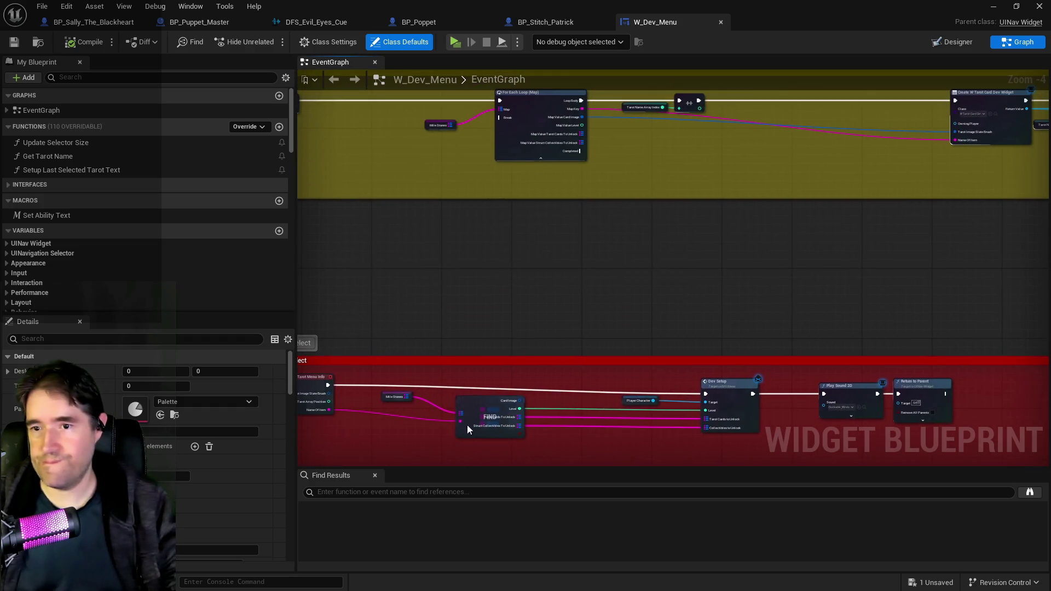
left_click_drag(532, 348, 587, 326)
scroll(623, 415, "up", 4)
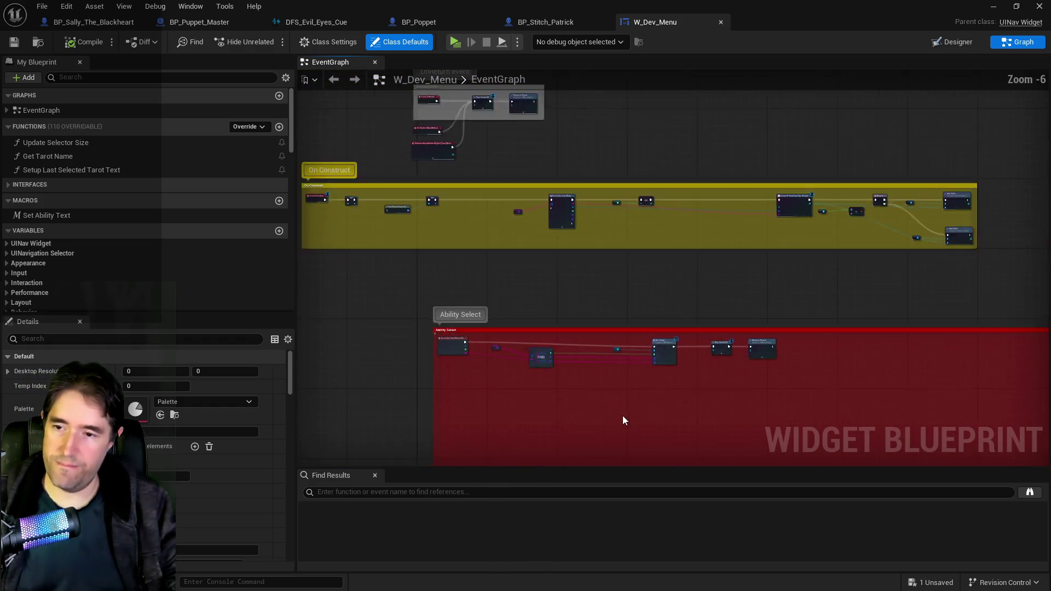
scroll(622, 415, "down", 3)
scroll(582, 286, "up", 3)
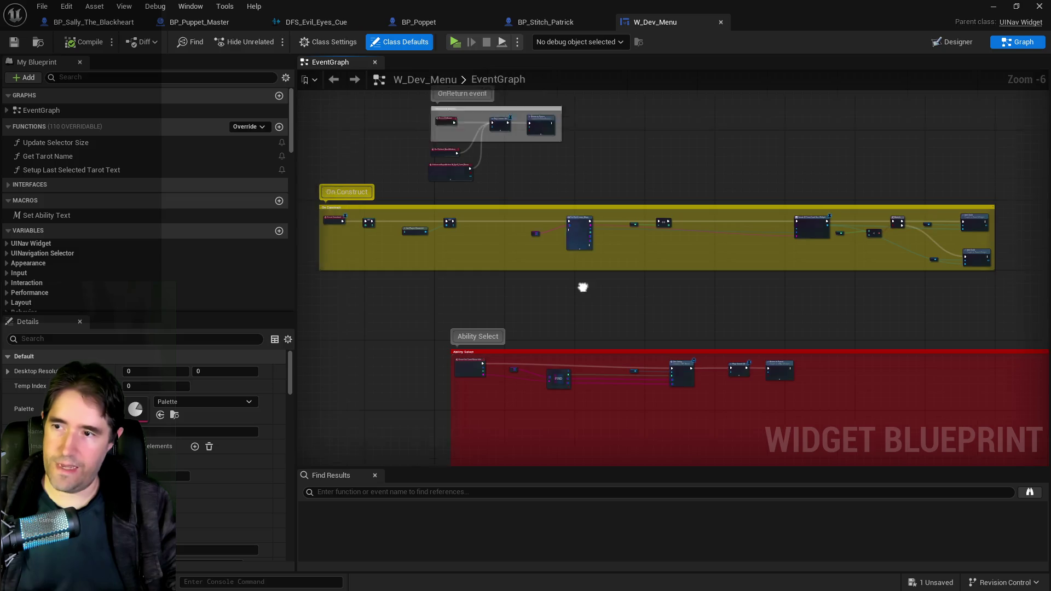
left_click_drag(701, 350, 257, 347)
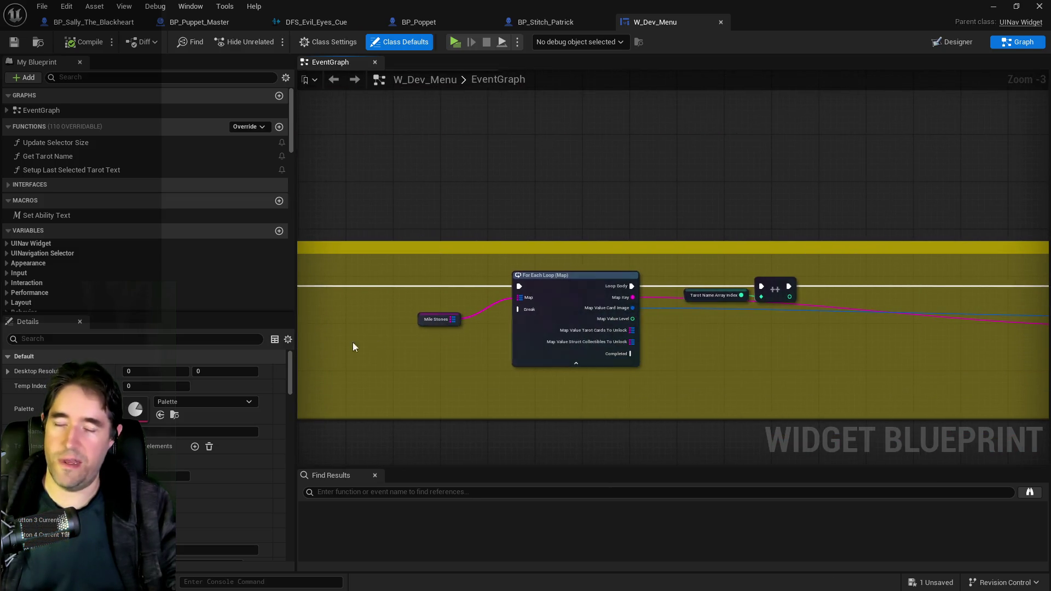
mouse_move(711, 356)
left_mouse_down()
mouse_move(572, 345)
mouse_move(821, 324)
left_mouse_up()
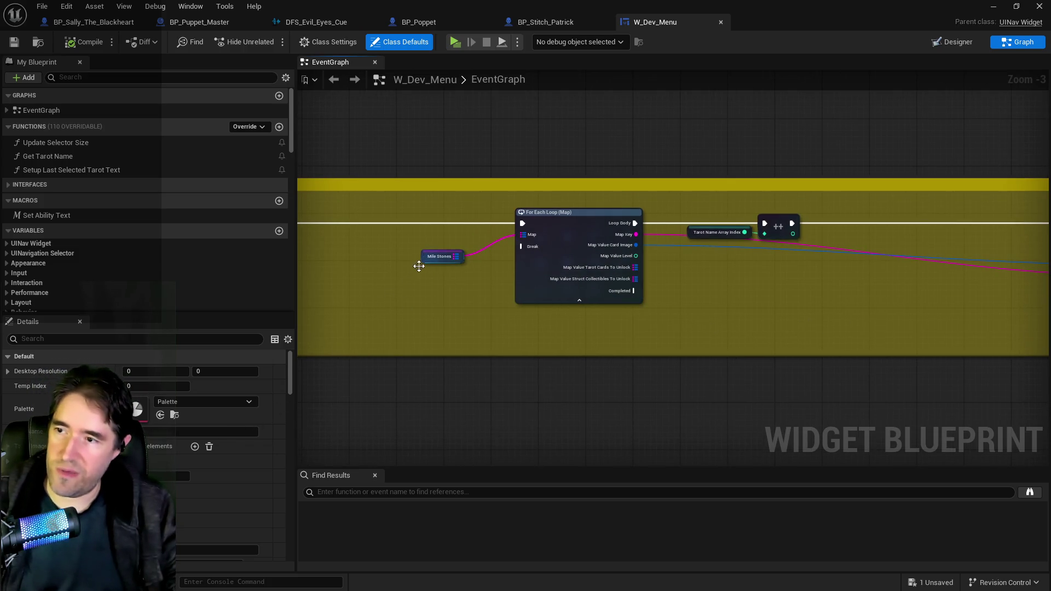
Select the Mile Stones variable and expand one milestone entry in its Default Value.
left_click(426, 257)
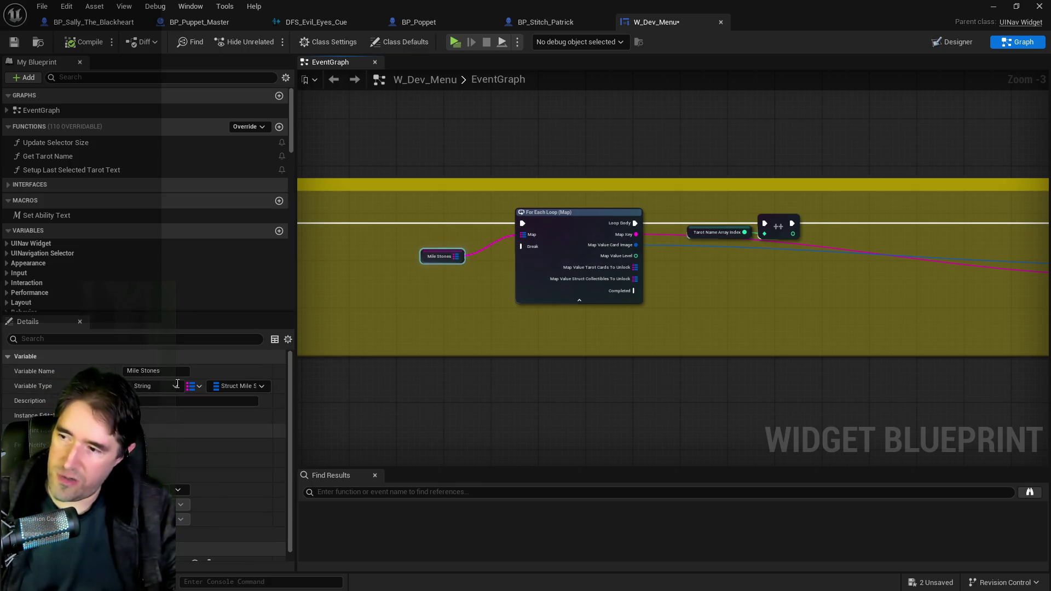
scroll(148, 441, "down", 1)
scroll(148, 441, "down", 10)
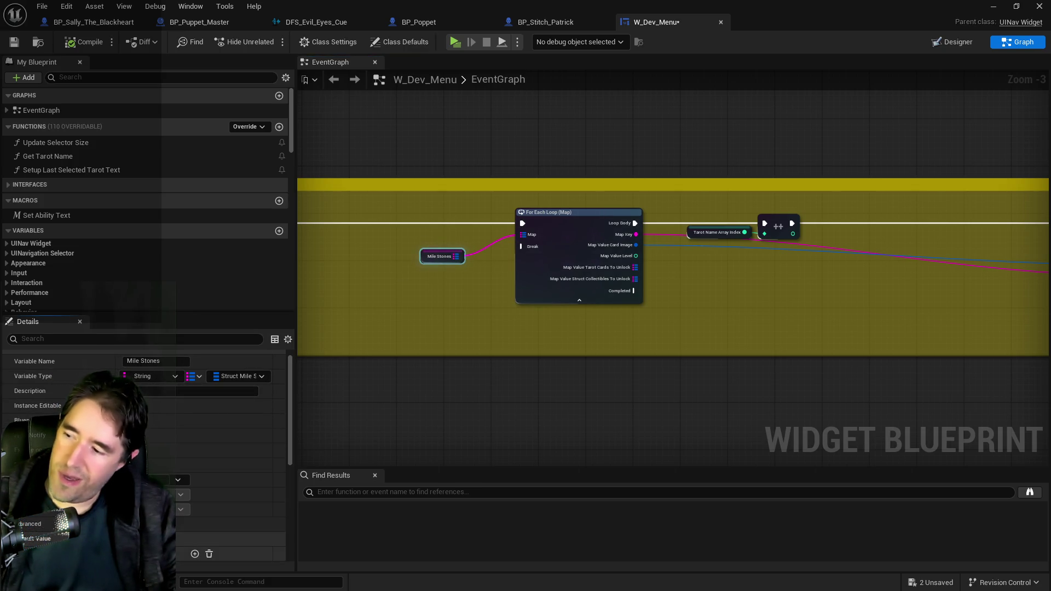
scroll(148, 441, "up", 2)
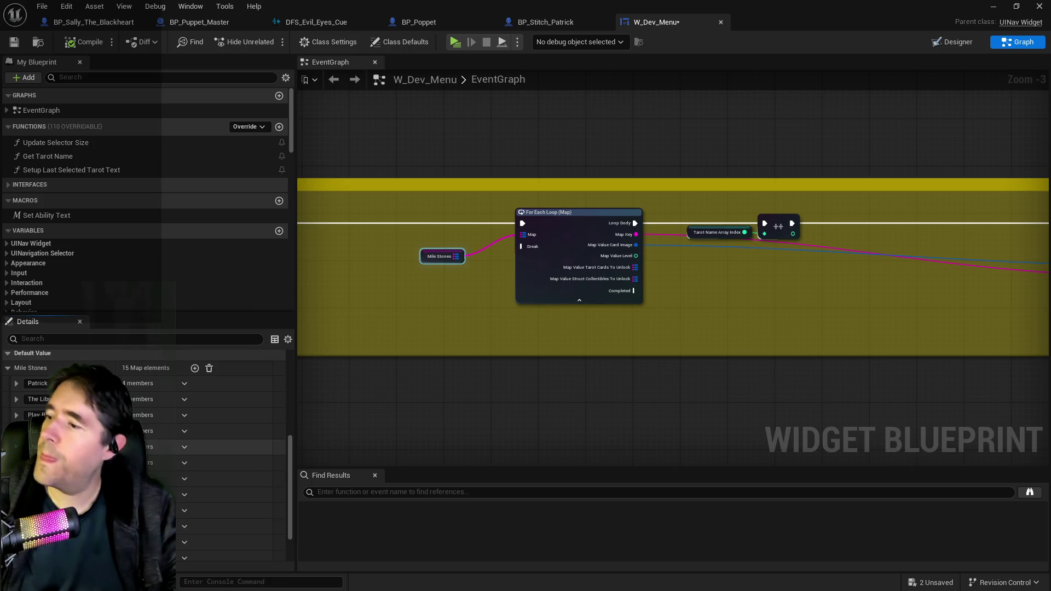
left_click(16, 463)
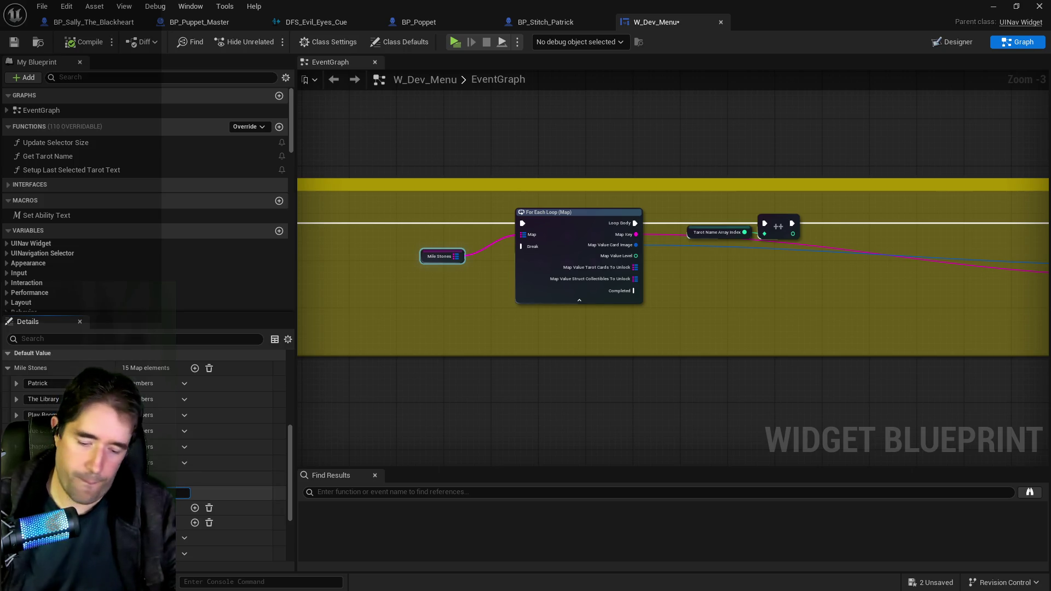
left_click(182, 493)
scroll(143, 454, "down", 4)
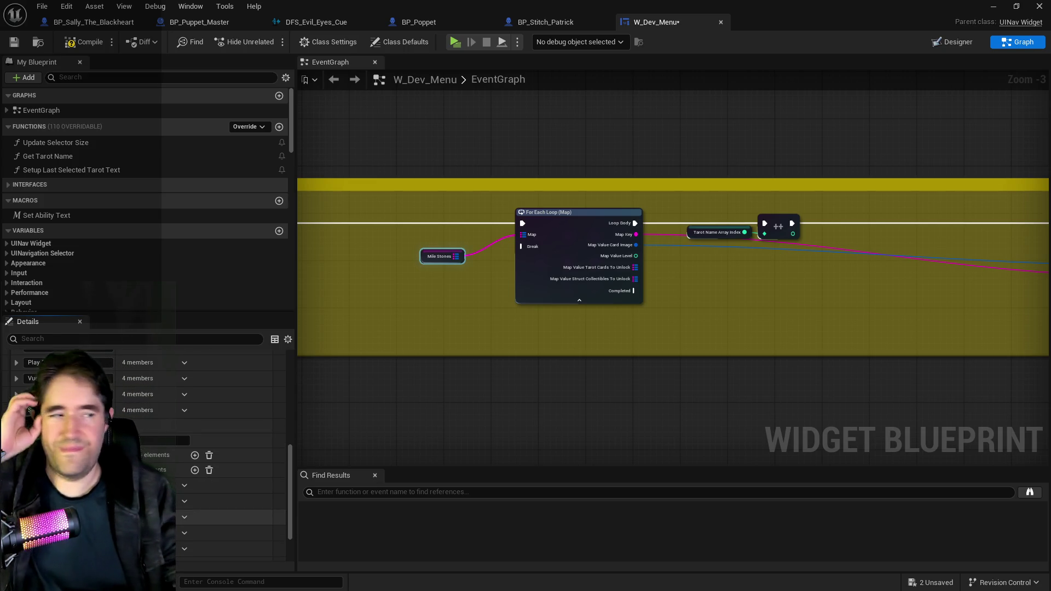
Add a new Mile Stones element and paste the copied milestone values into it.
left_click(194, 470)
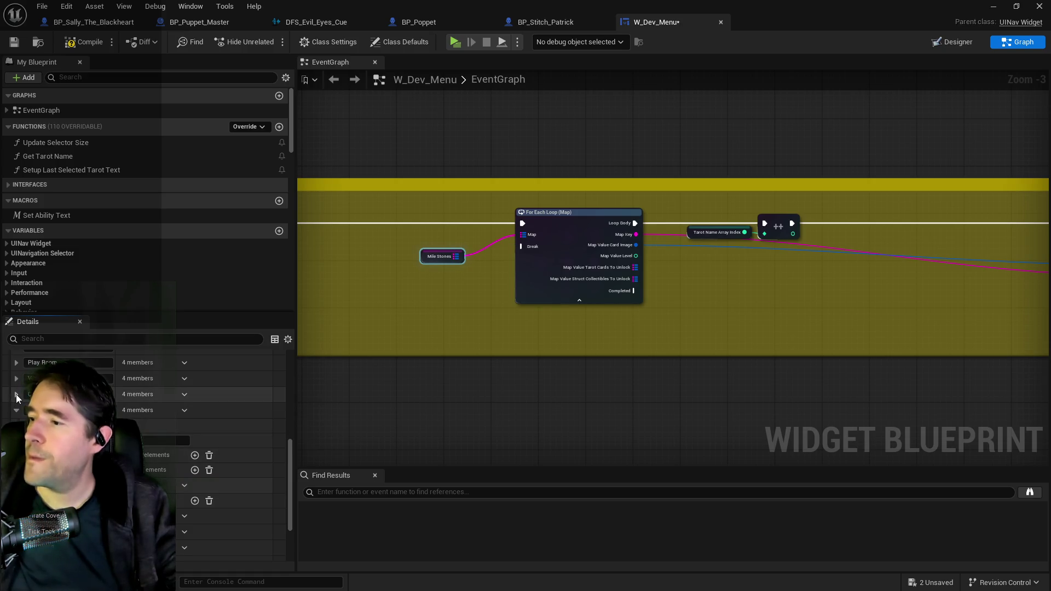
scroll(208, 410, "down", 1)
scroll(182, 465, "down", 3)
scroll(182, 434, "up", 4)
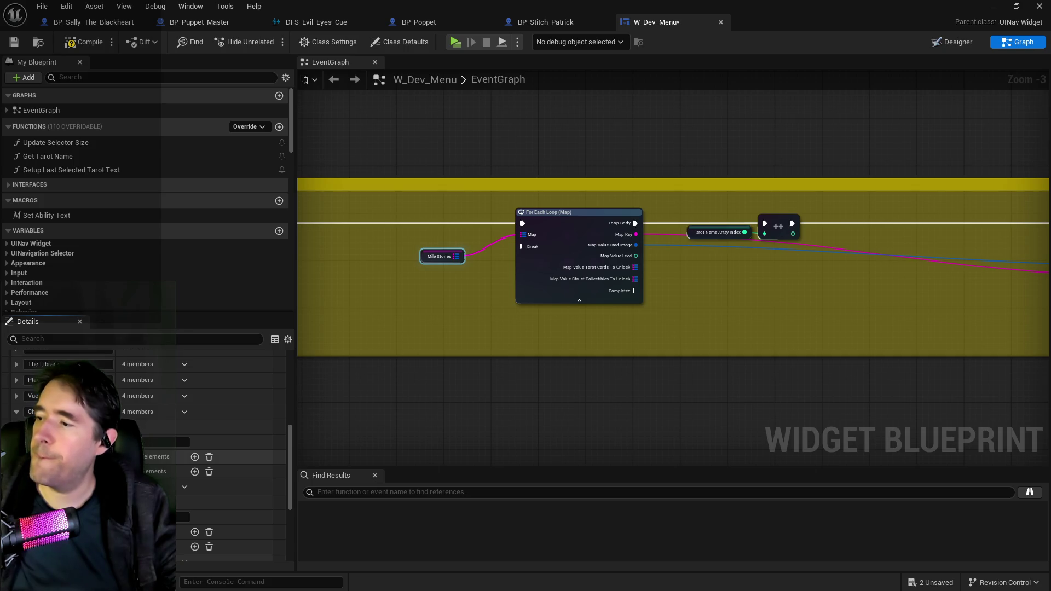
scroll(182, 435, "down", 3)
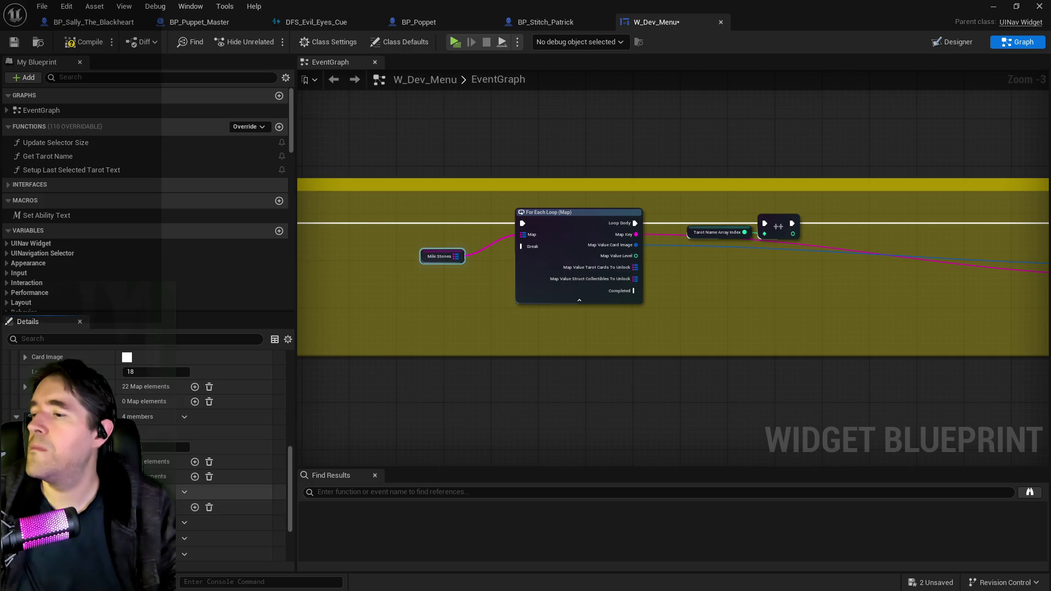
right_click(134, 390)
left_click(160, 459)
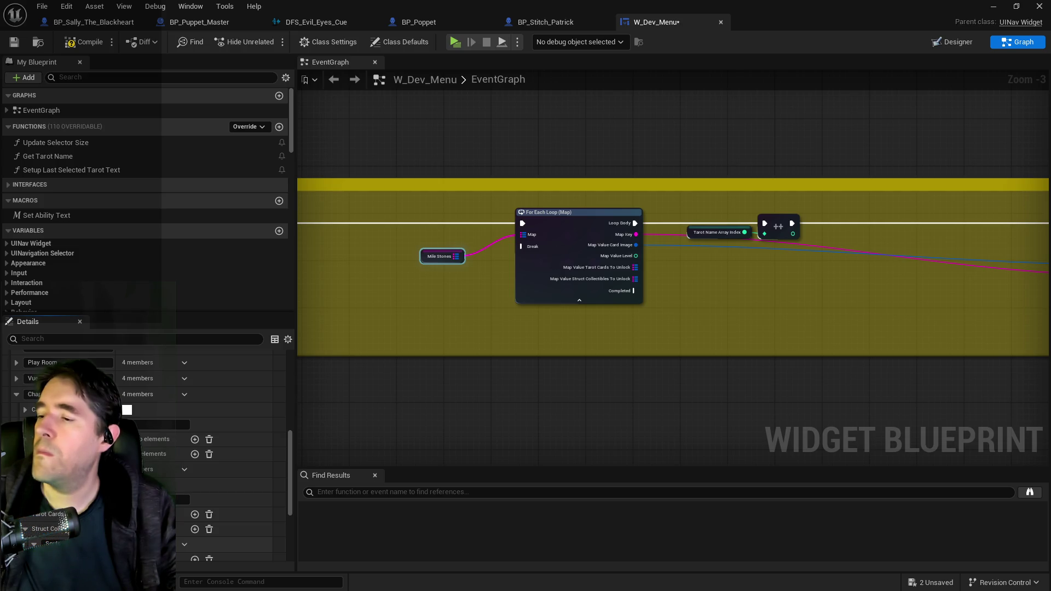
scroll(182, 487, "down", 3)
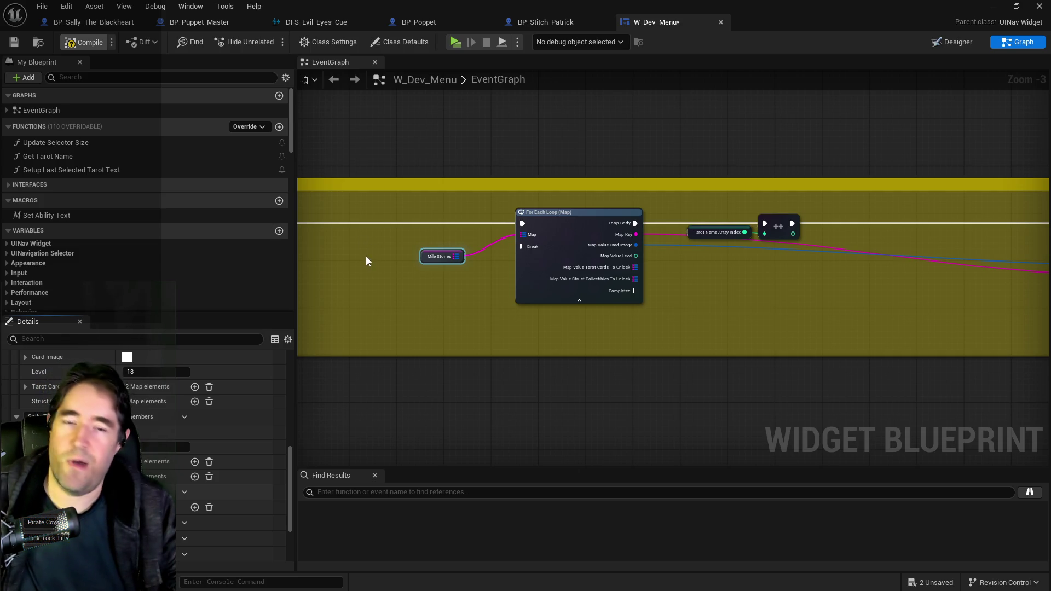
Save W_Dev_Menu and return to the level editor, closing the floating Content Browser.
key("ctrl+s")
key("ctrl+b")
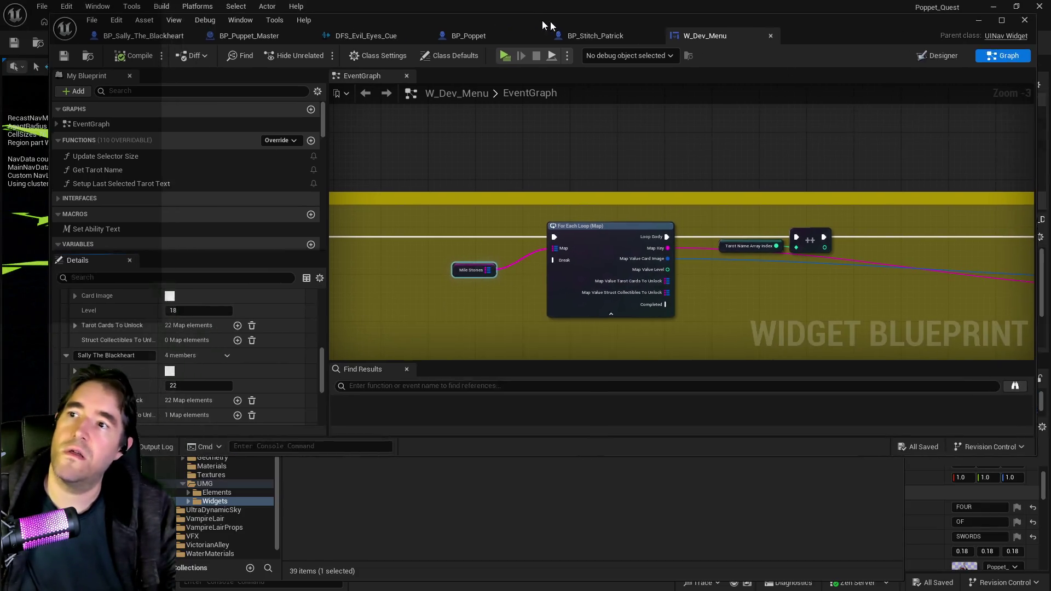
left_click(892, 27)
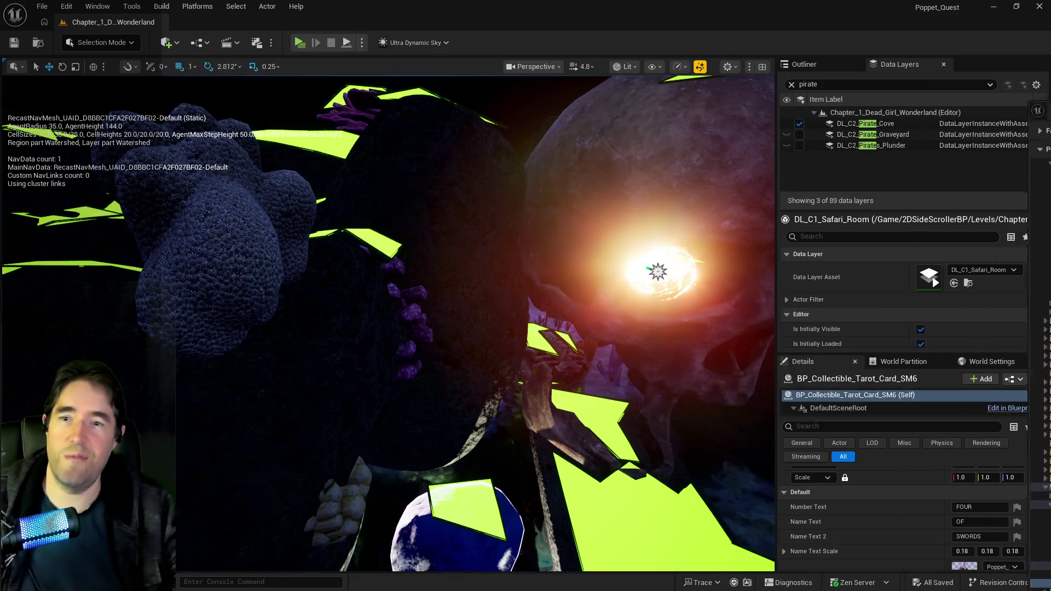
Focus on the SM6 tarot card, move closer, and hide the navmesh debug text.
key("f")
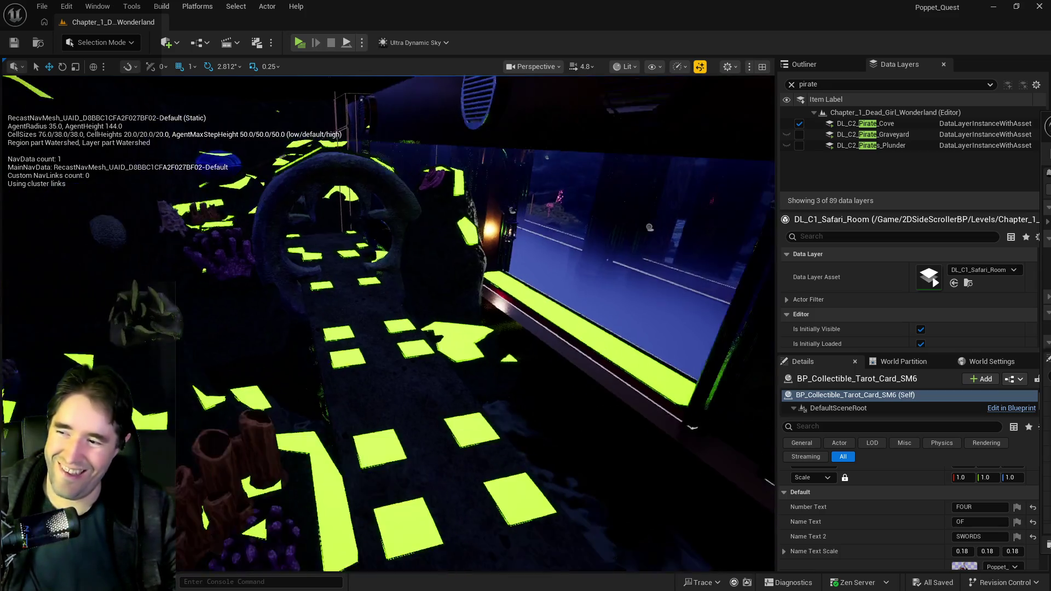
left_click_drag(491, 429, 492, 428)
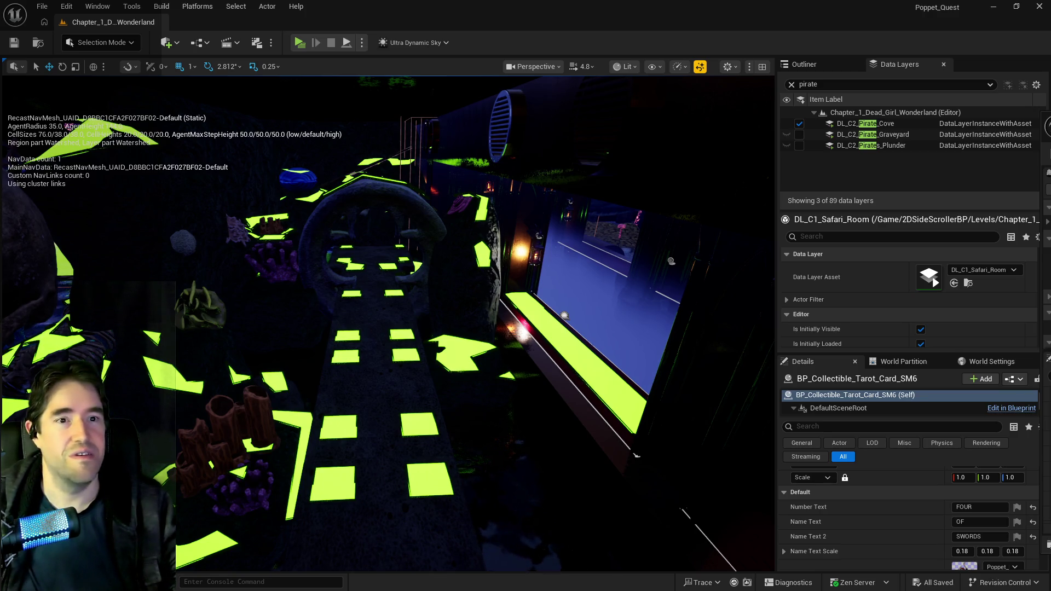
key("p")
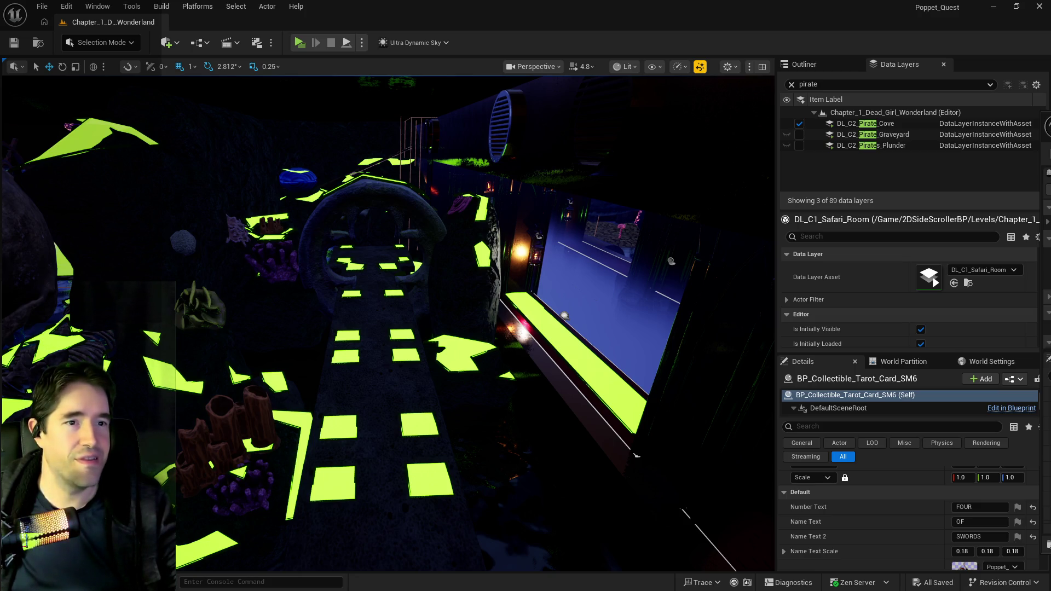
Bring the X analytics window over the editor, review its charts, then move it off-screen.
left_click_drag(1050, 91, 291, 81)
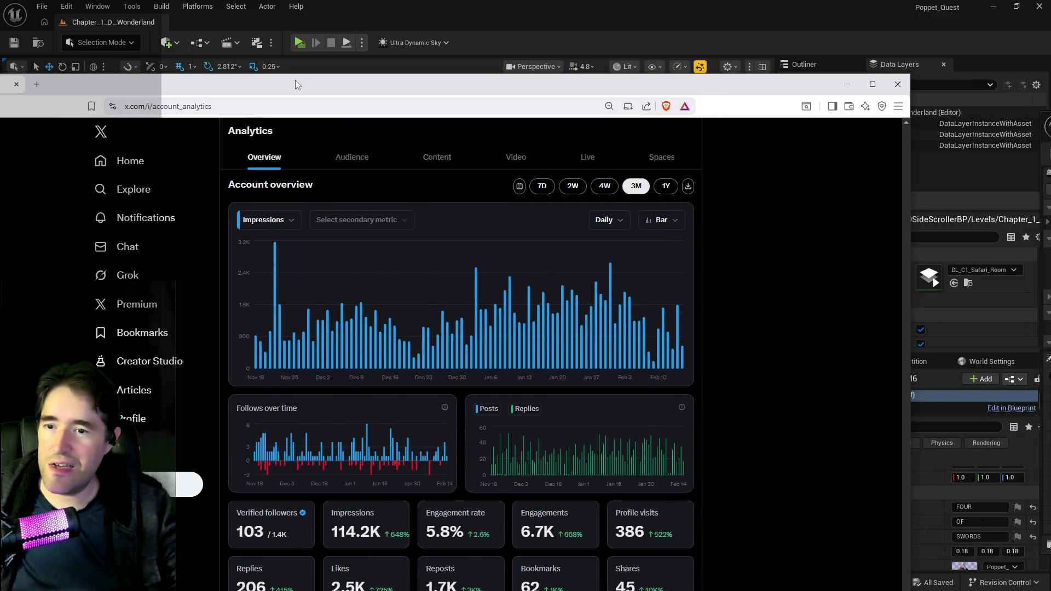
mouse_move(679, 317)
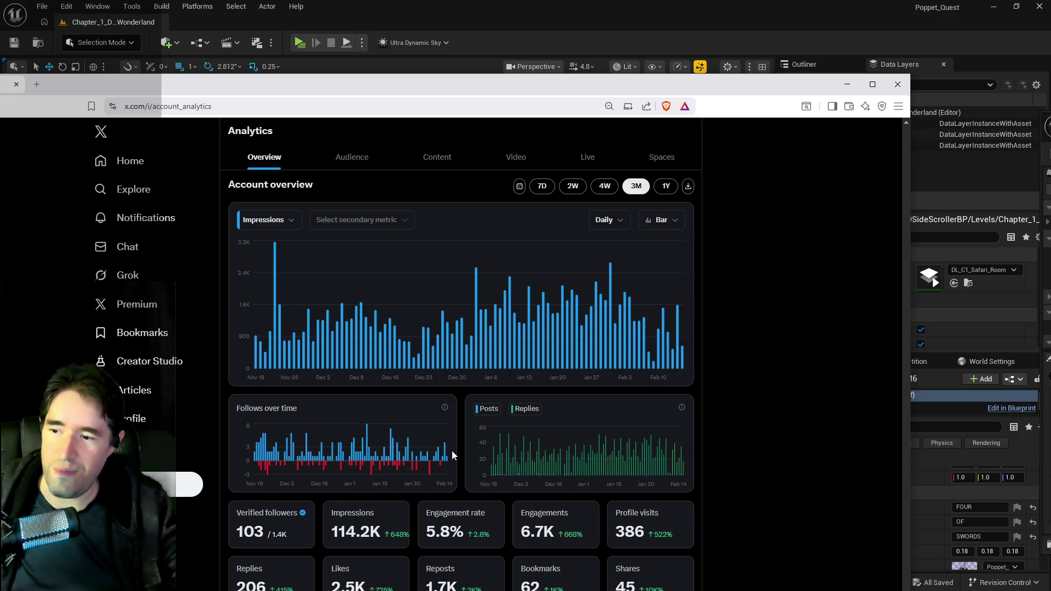
mouse_move(447, 457)
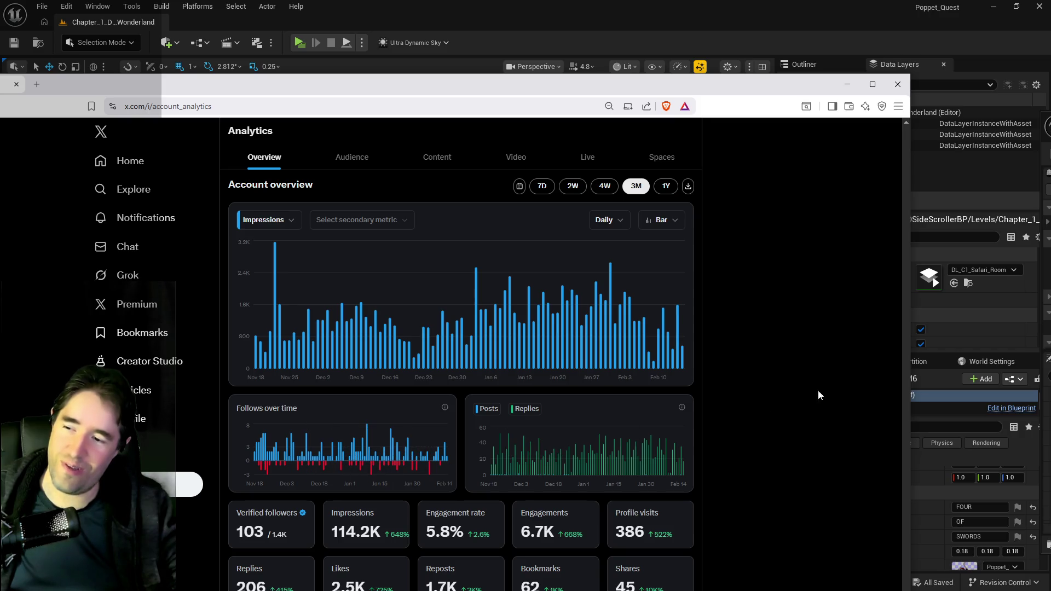
left_click_drag(717, 84, 1050, 137)
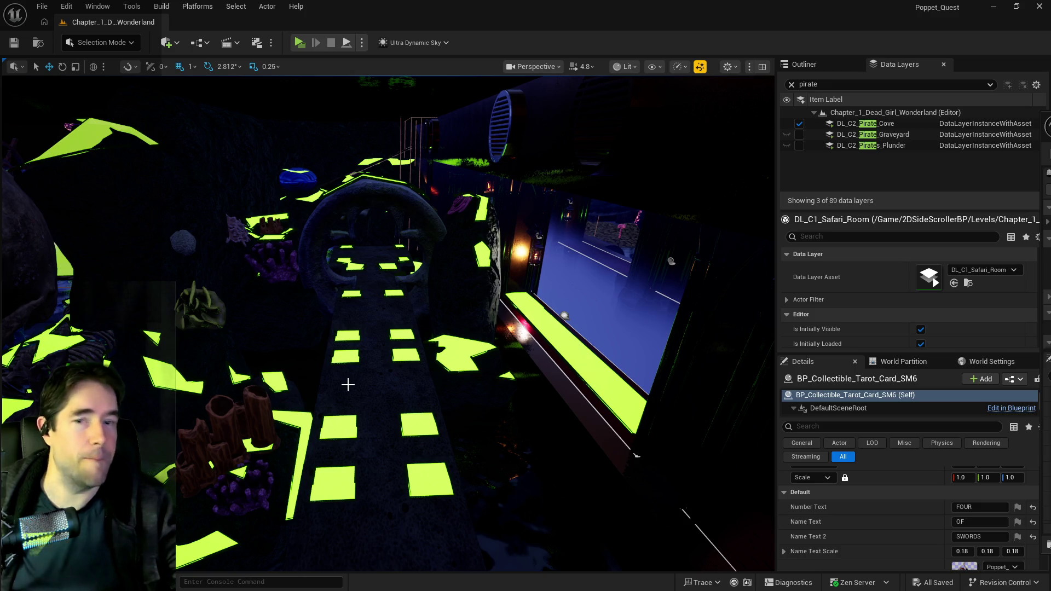
With navmesh stats shown, fly through the foggy room and past the staircase to the purple-tree corridor.
key("p")
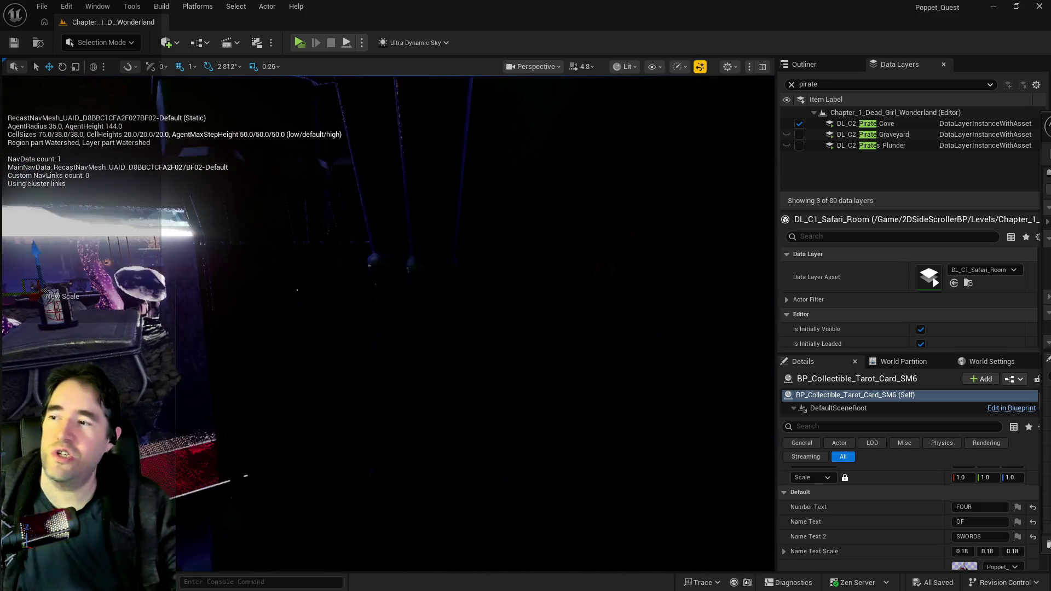
key("w")
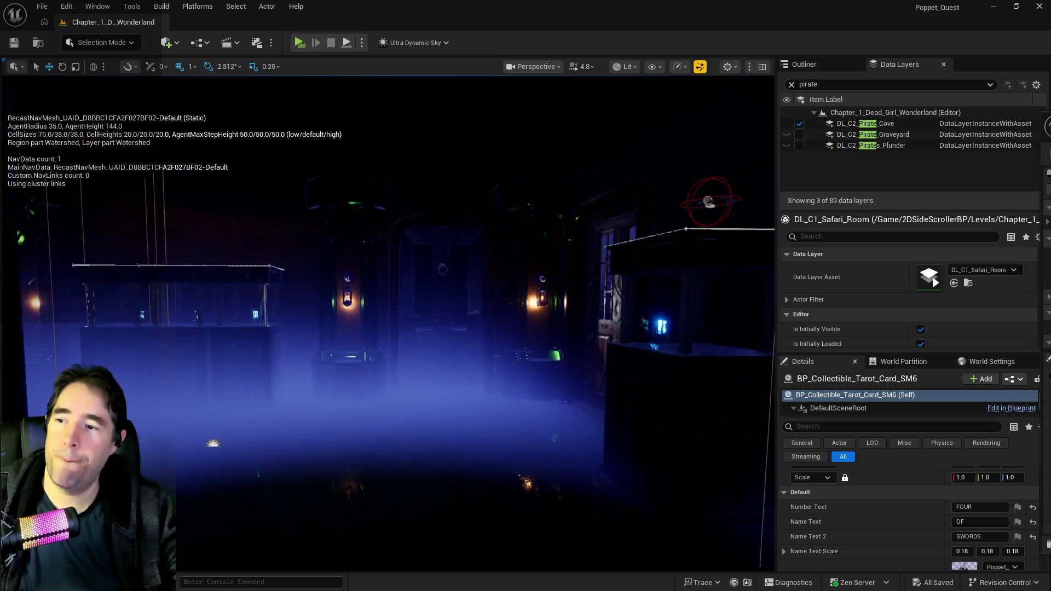
key("w")
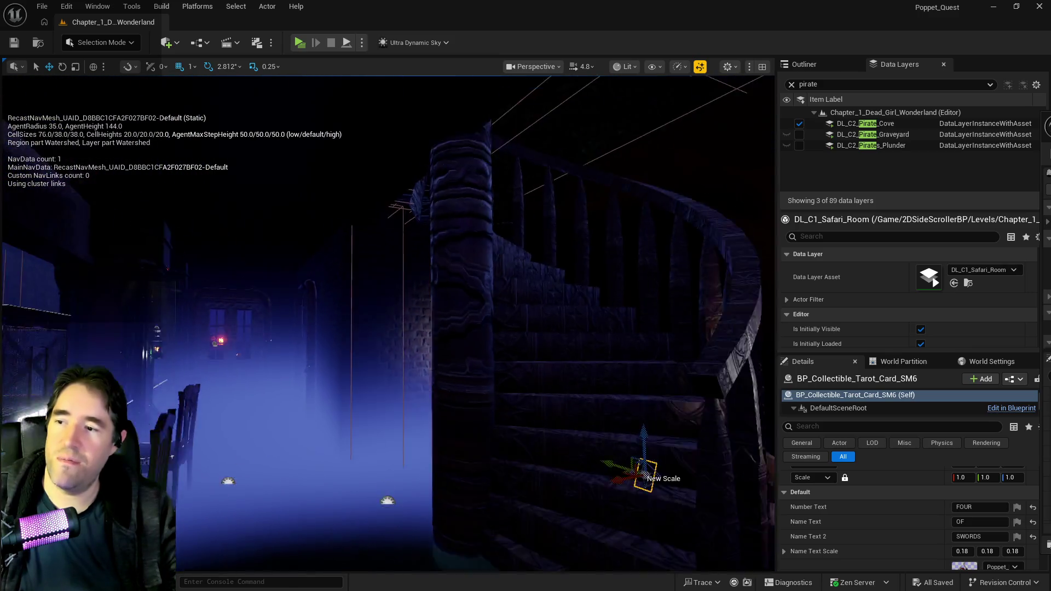
key("w")
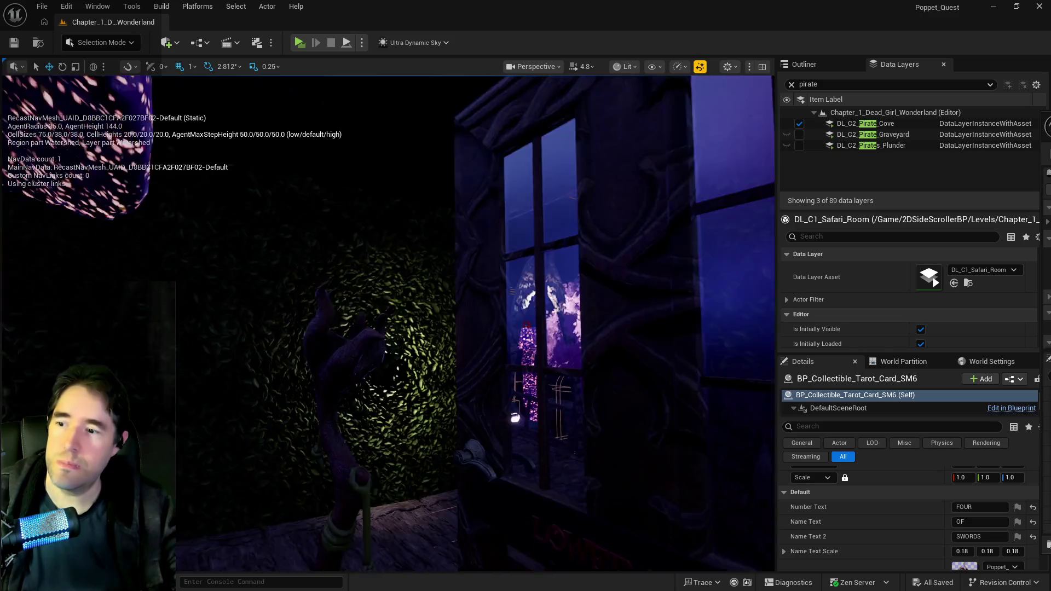
key("w")
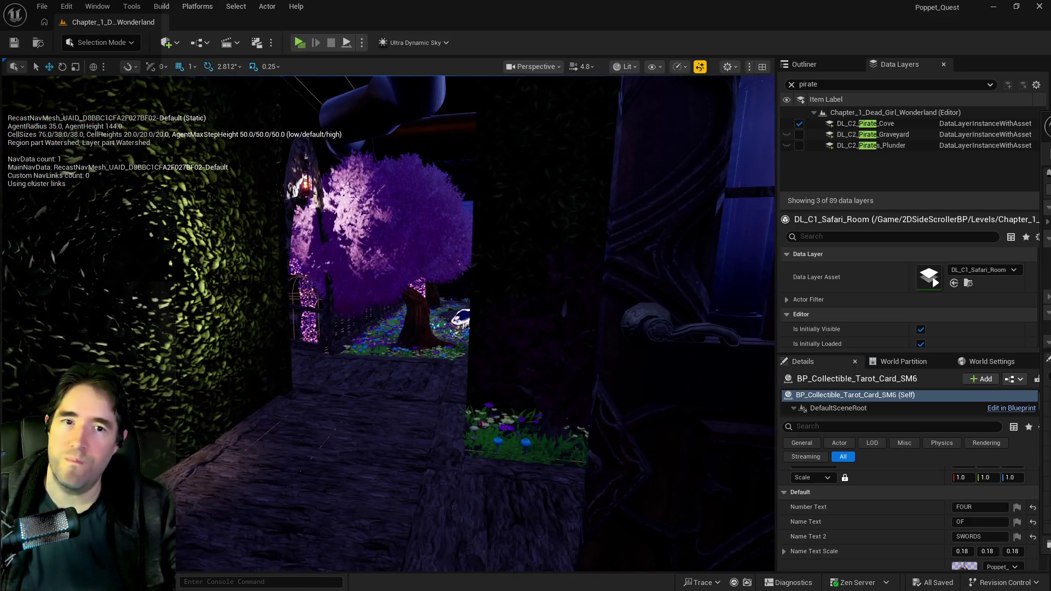
key("w")
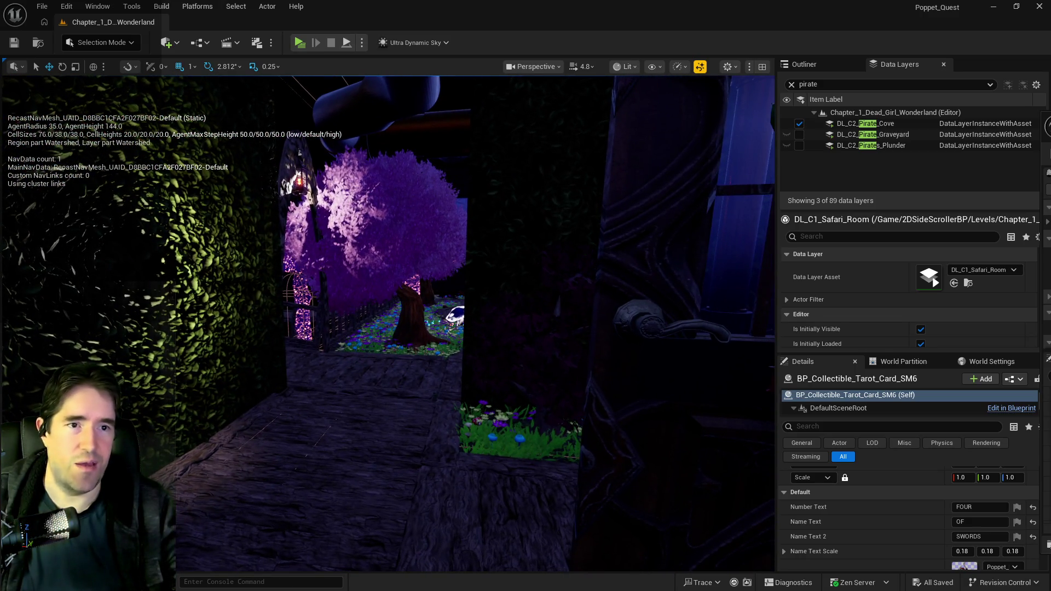
key("p")
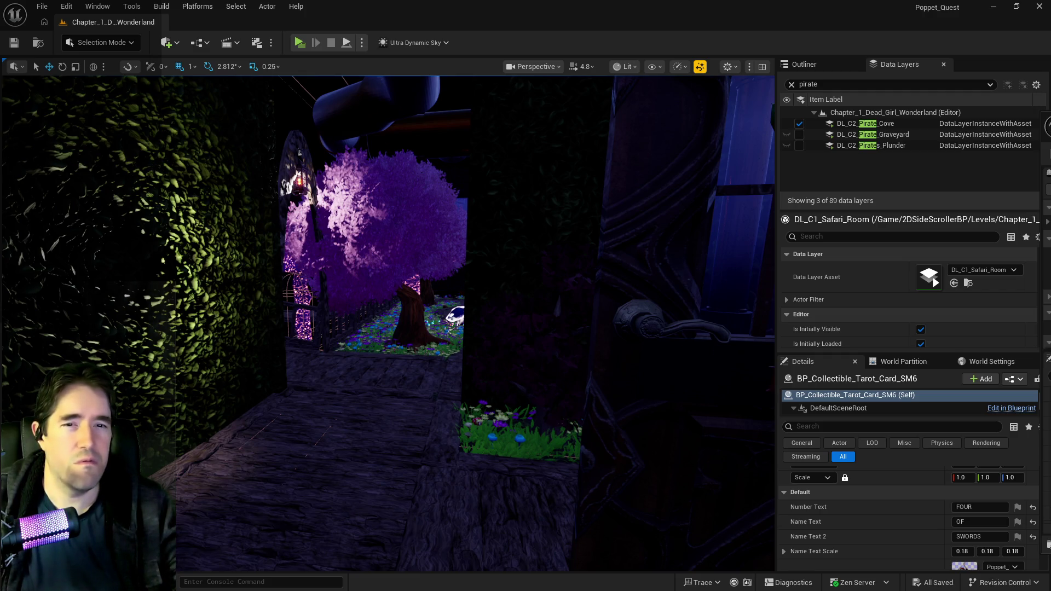
Fly on to overlook the wooden bridge and the glowing mushroom garden.
key("p")
key("w")
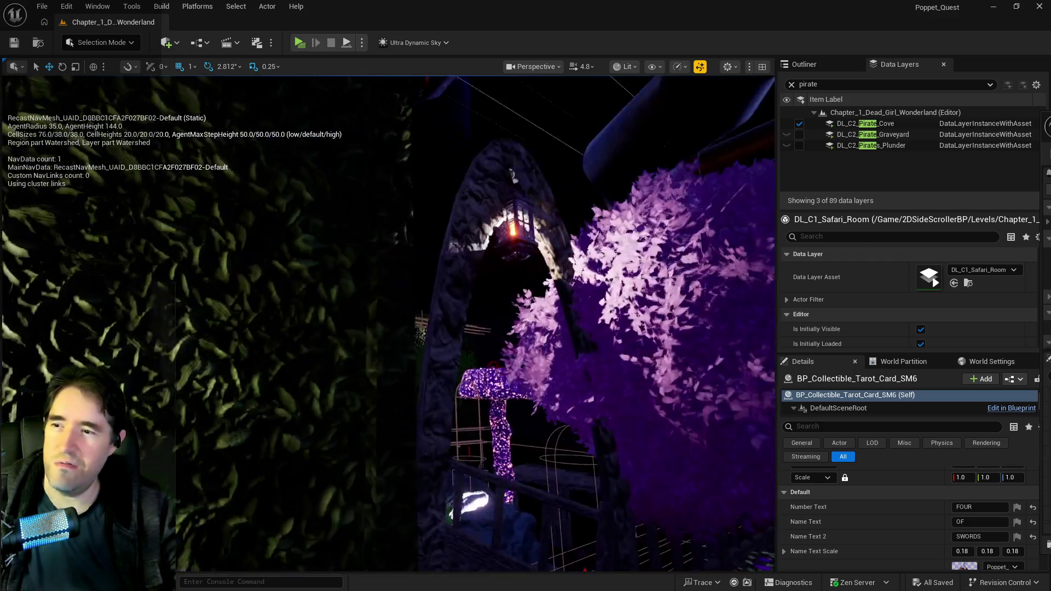
key("s")
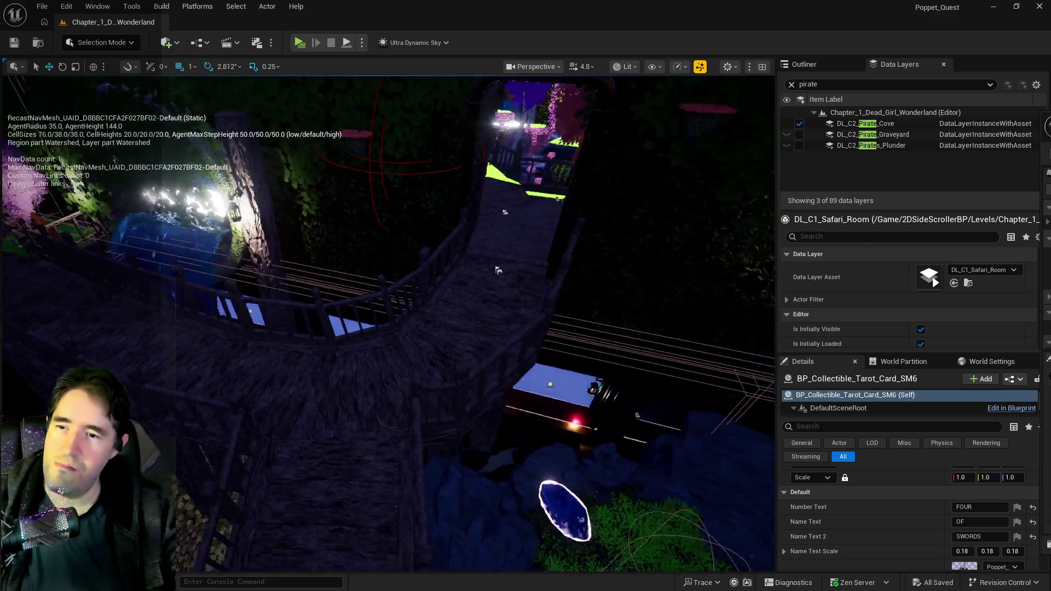
key("w")
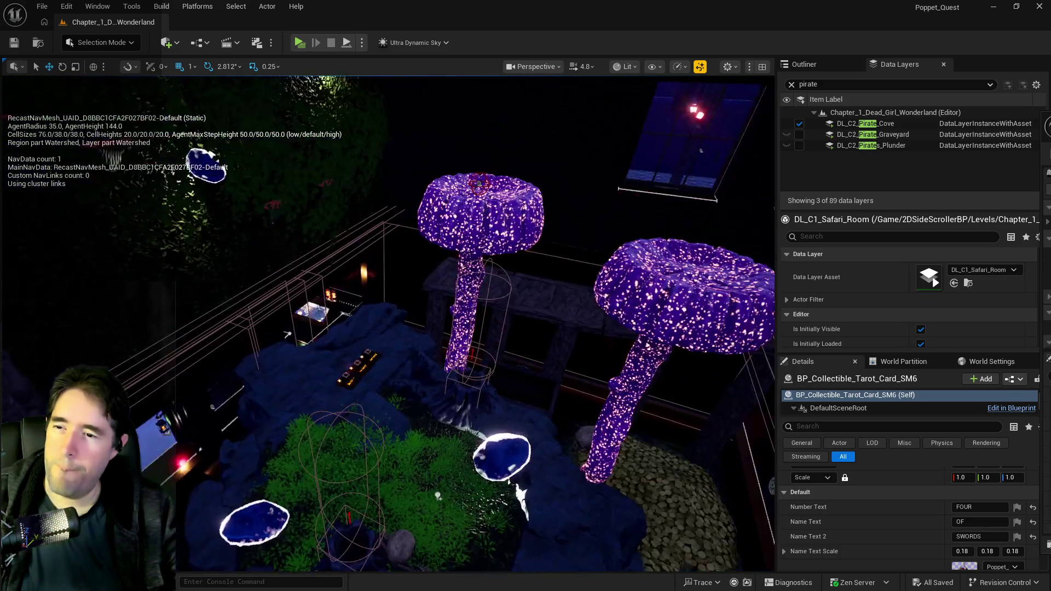
key("s")
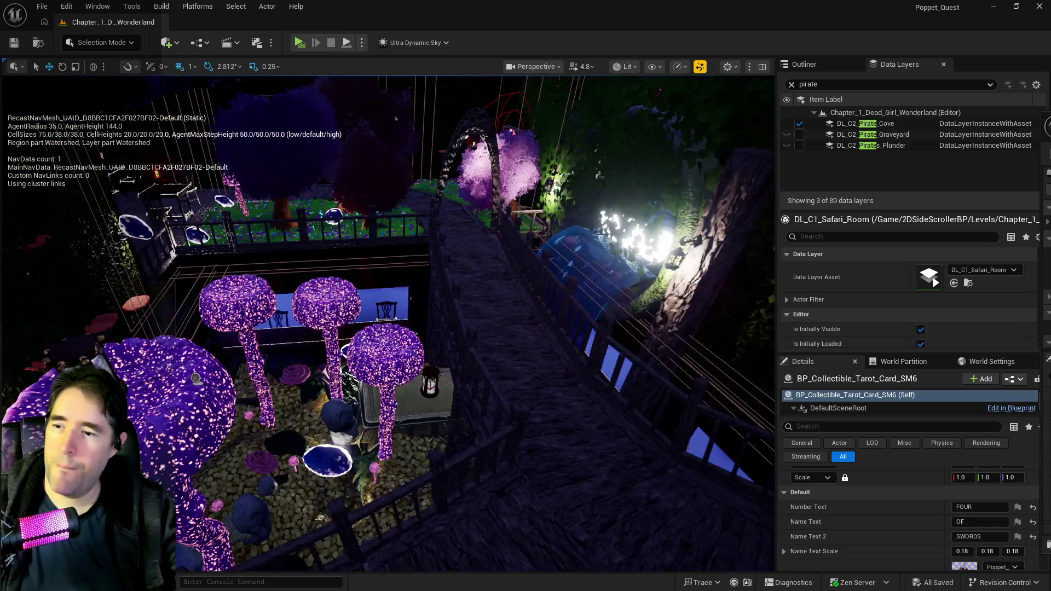
key("w")
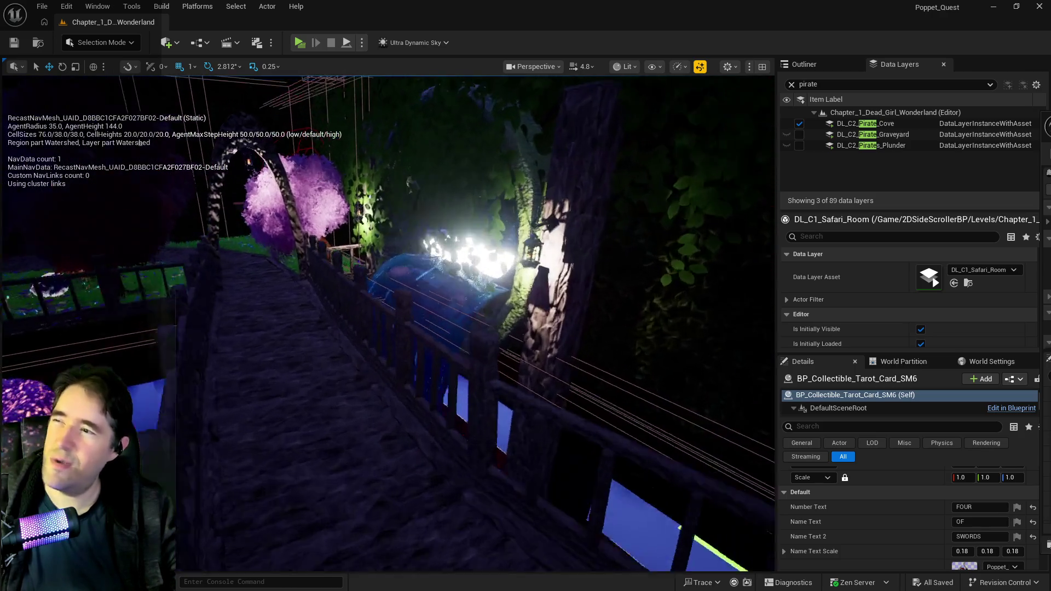
key("s")
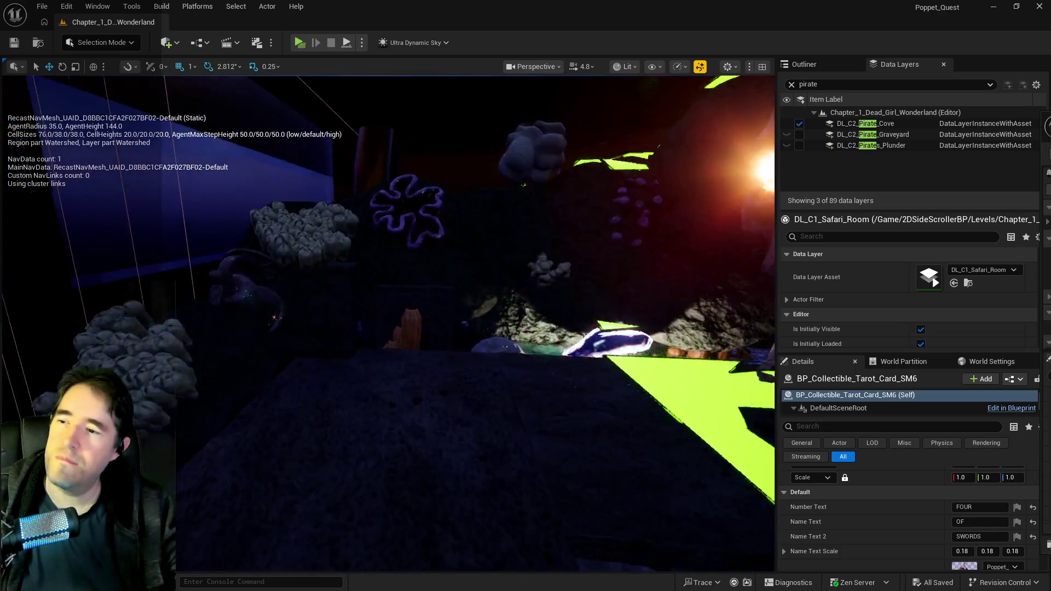
Filter the Data Layers list to 'depths', replacing the pirate filter.
double_click(822, 84)
type("depths")
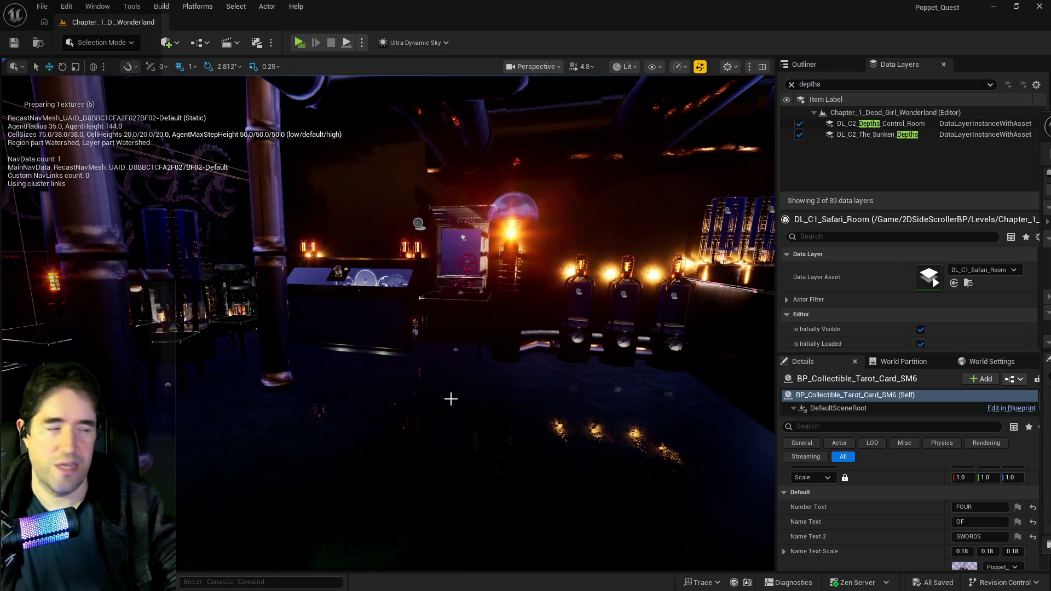
type("f")
scroll(387, 323, "up", 10)
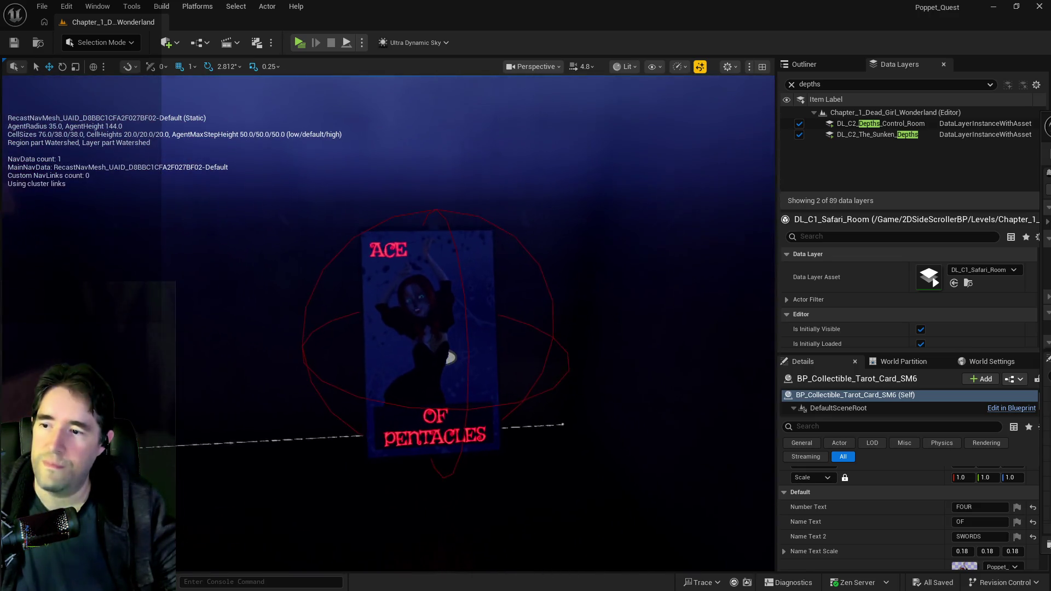
scroll(462, 336, "up", 3)
Select and frame the Ace of Pentacles tarot card, then bring up the Chapter 2 document.
left_click(461, 335)
scroll(462, 336, "down", 5)
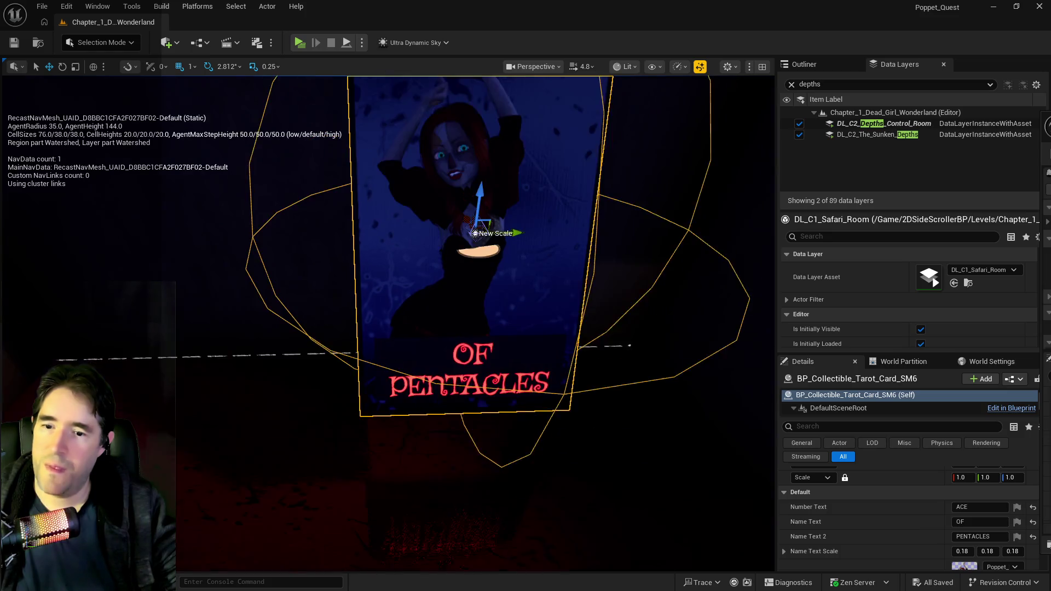
mouse_move(454, 322)
left_mouse_down()
mouse_move(383, 323)
mouse_move(454, 322)
left_mouse_up()
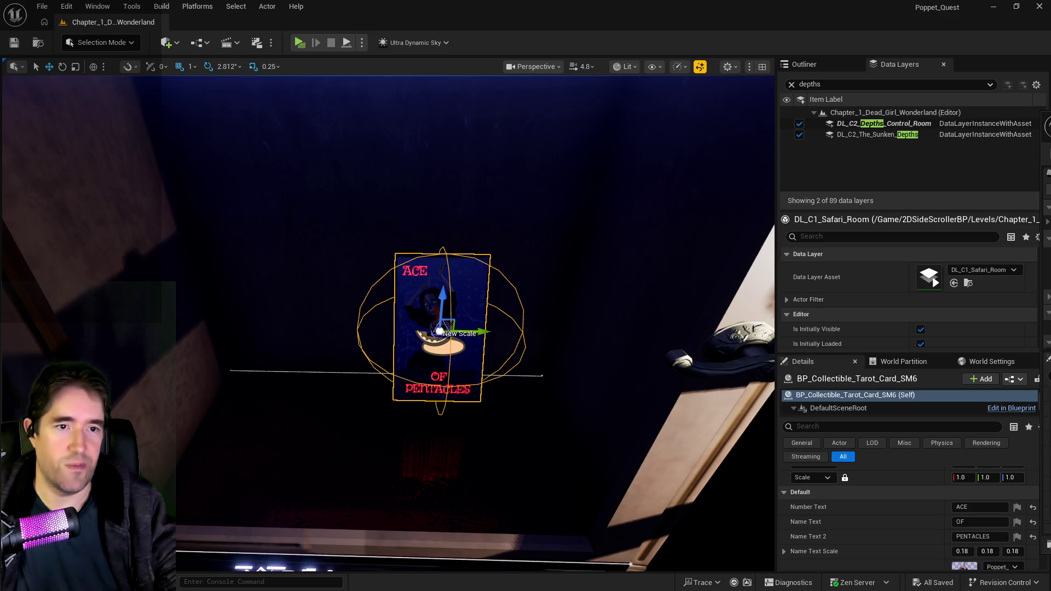
key("alt+Tab")
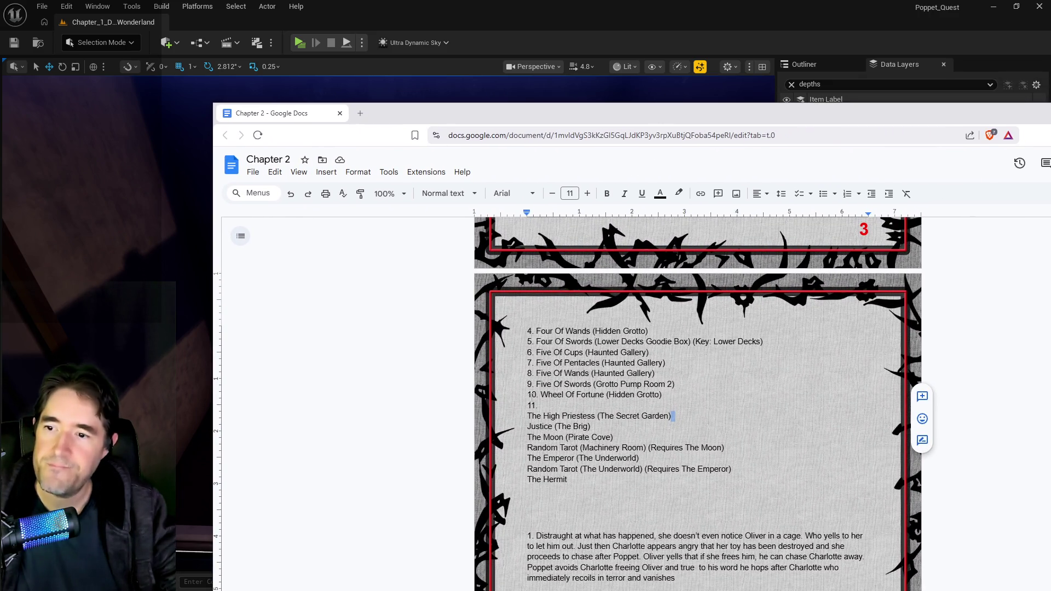
Enter 'Six Of Cups (Depths Control Room)' as list entry 11, then minimize Chrome.
left_click(555, 406)
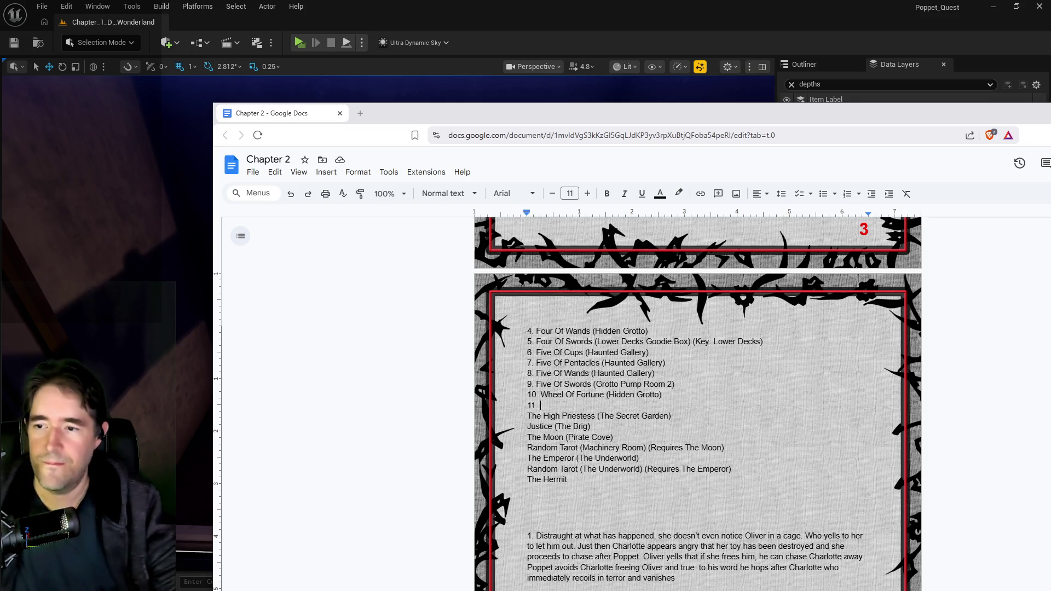
type("Six O")
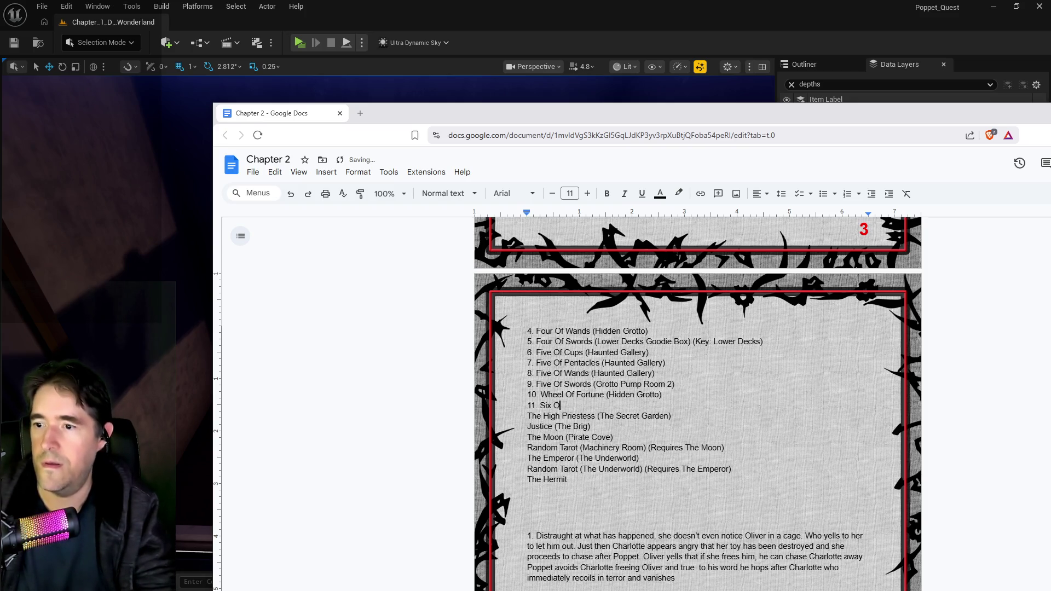
type("f Cups (")
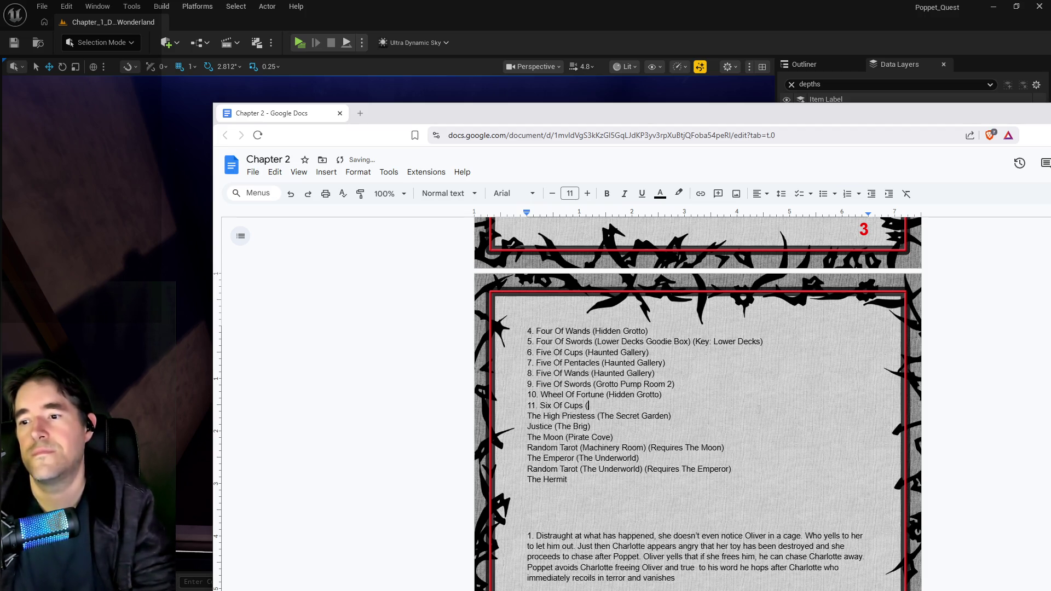
type("Depths Contr")
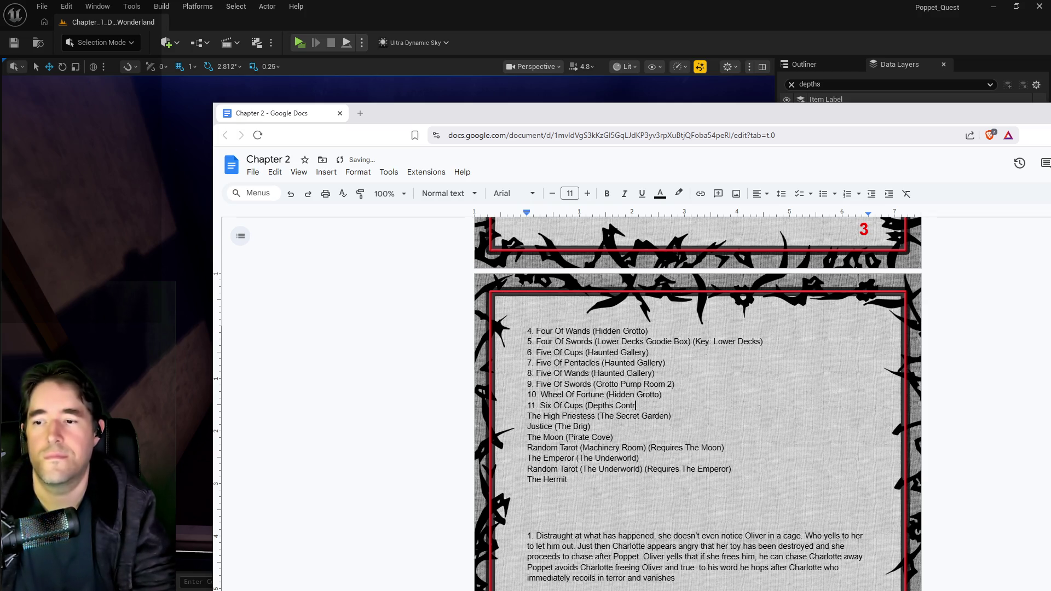
type("ol Room)")
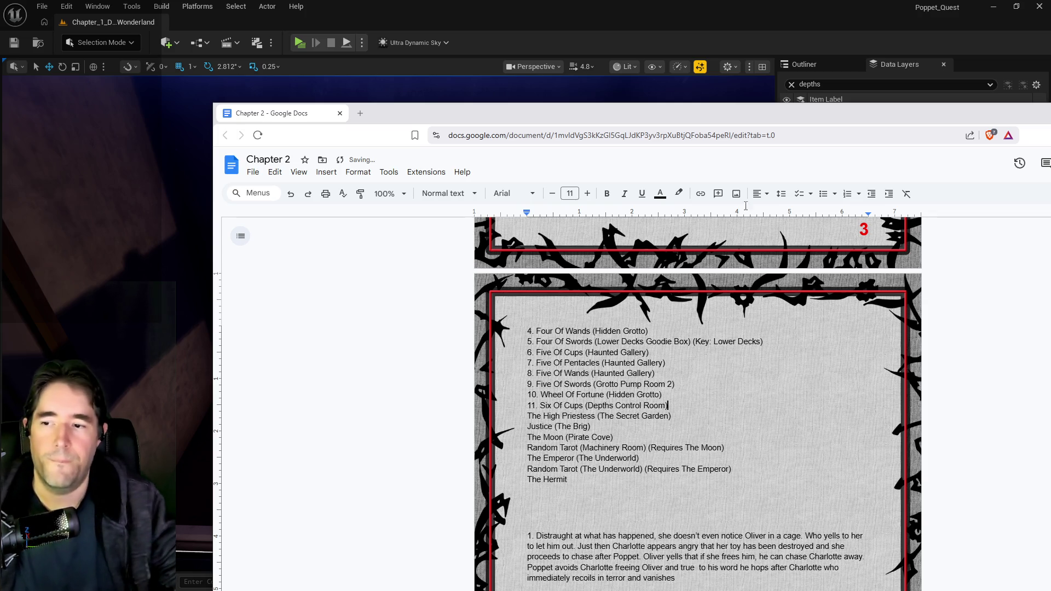
key("super+Down")
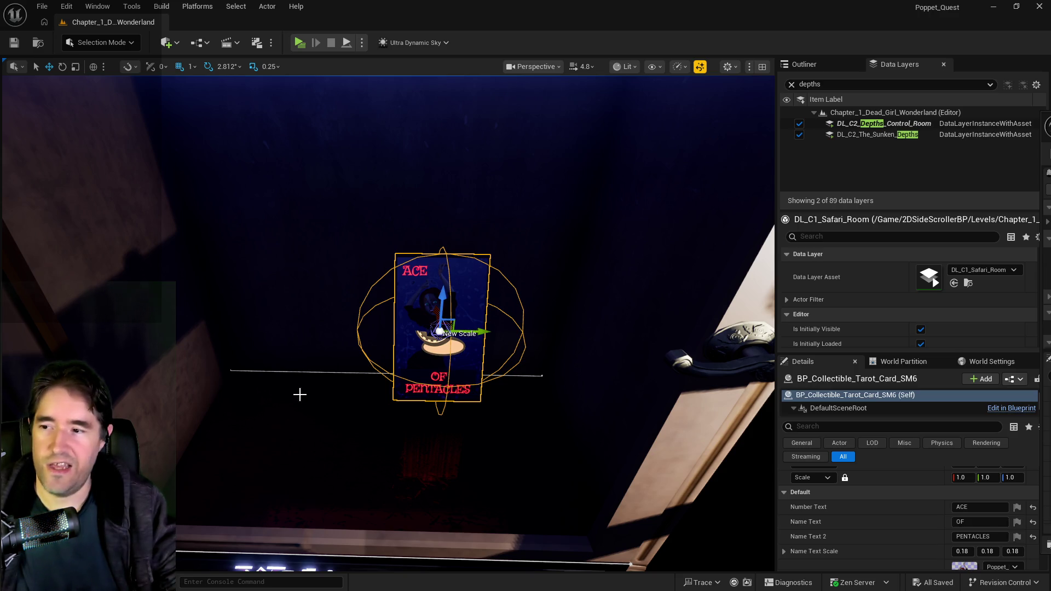
Focus on the Ace of Pentacles card and nudge it to a new spot, toggling navmesh stats.
key("p")
left_click_drag(305, 366, 525, 218)
key("f")
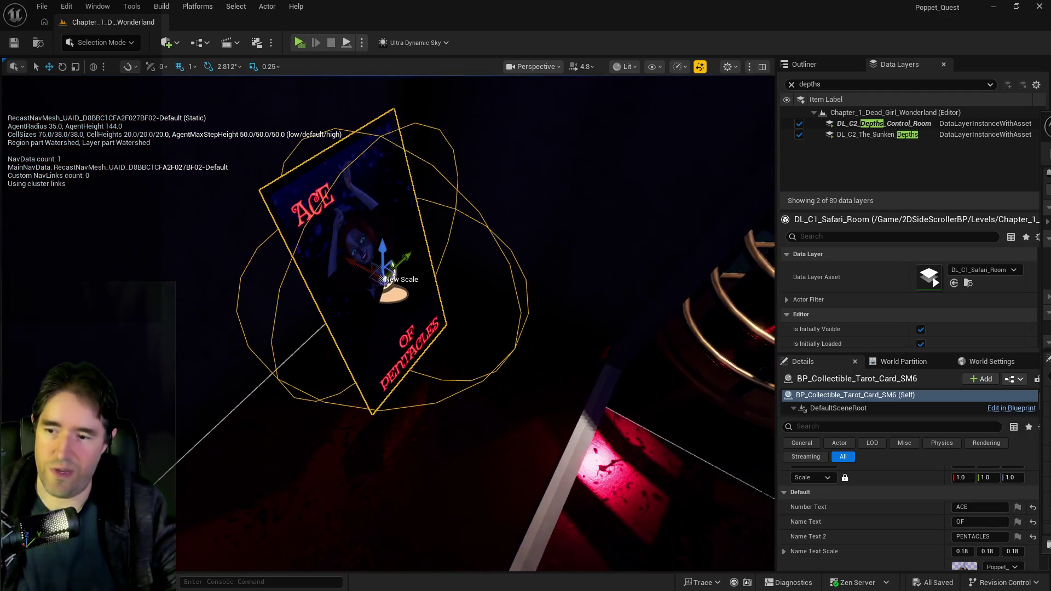
left_click_drag(345, 263, 351, 263)
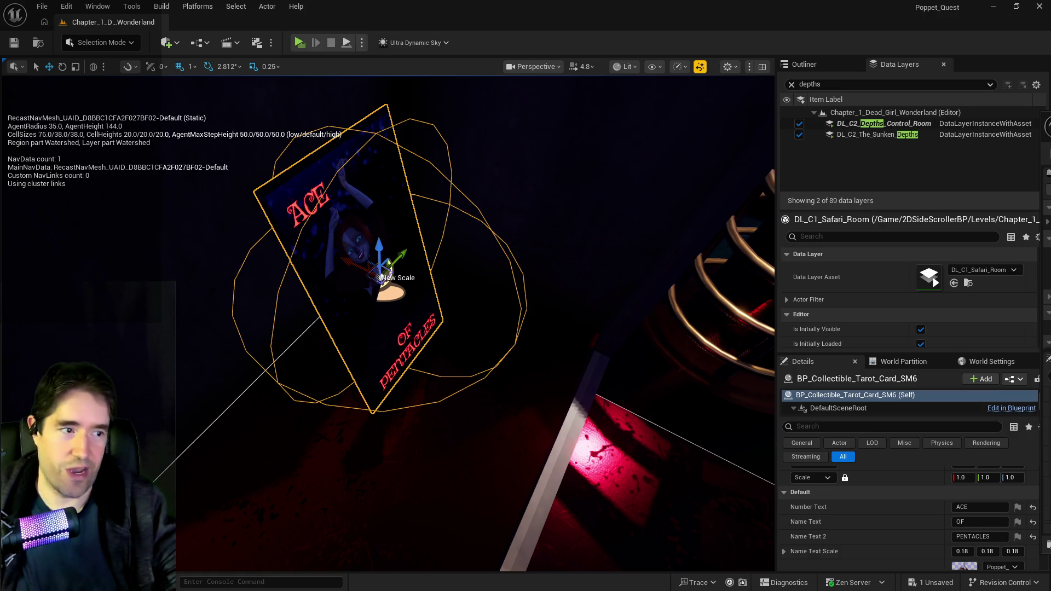
key("p")
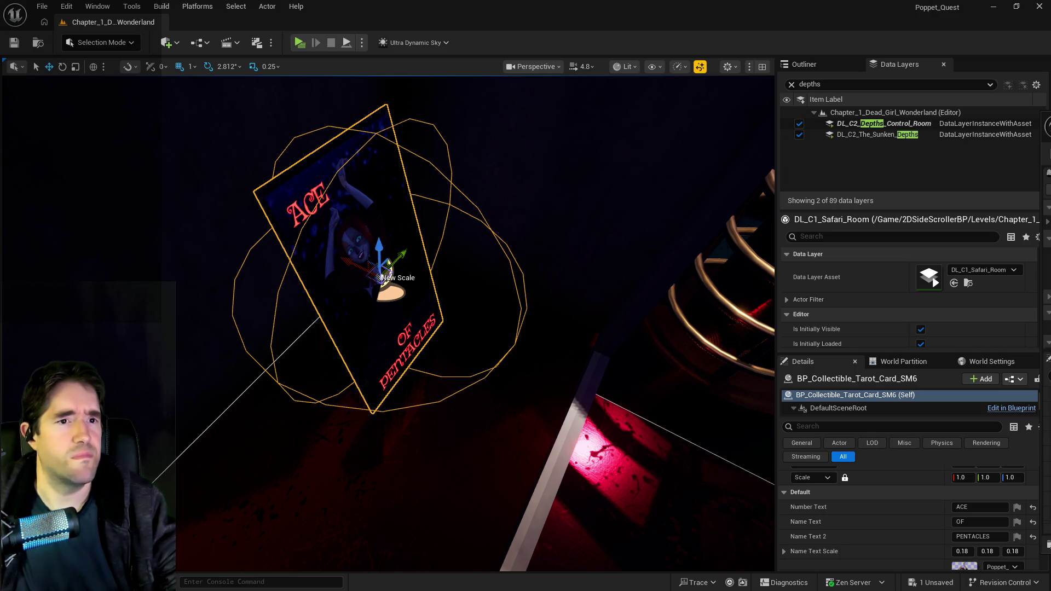
key("p")
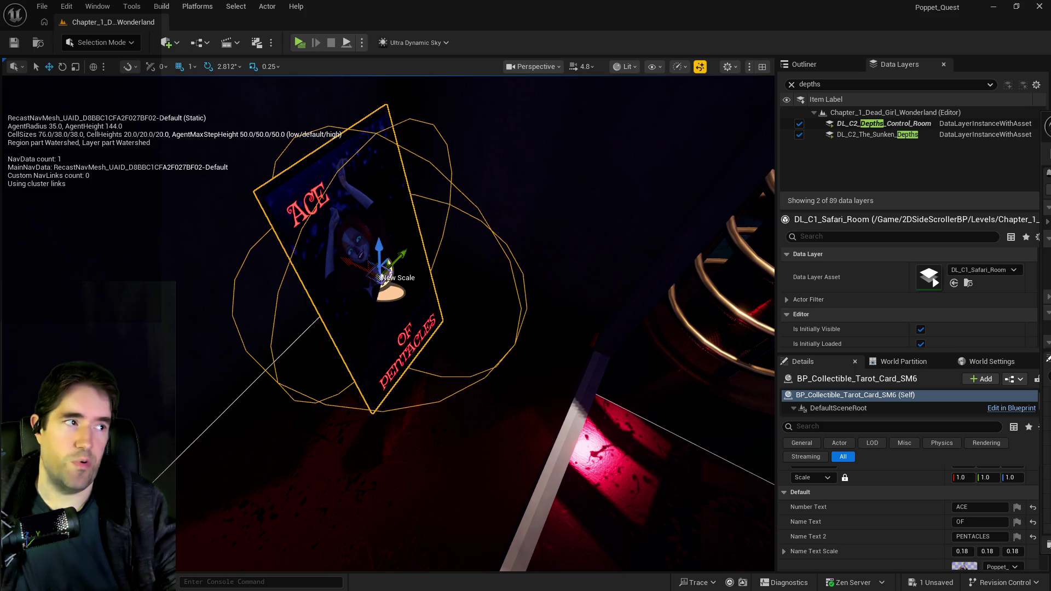
key("p")
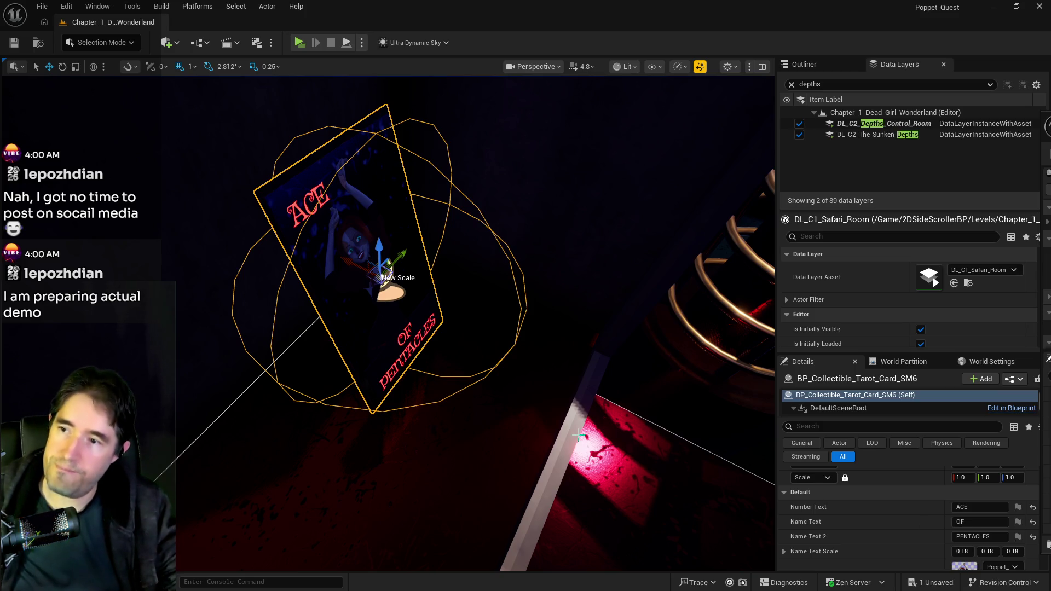
Reframe on the card near the coil and door and slide it sideways along Y.
left_click_drag(578, 435, 578, 378)
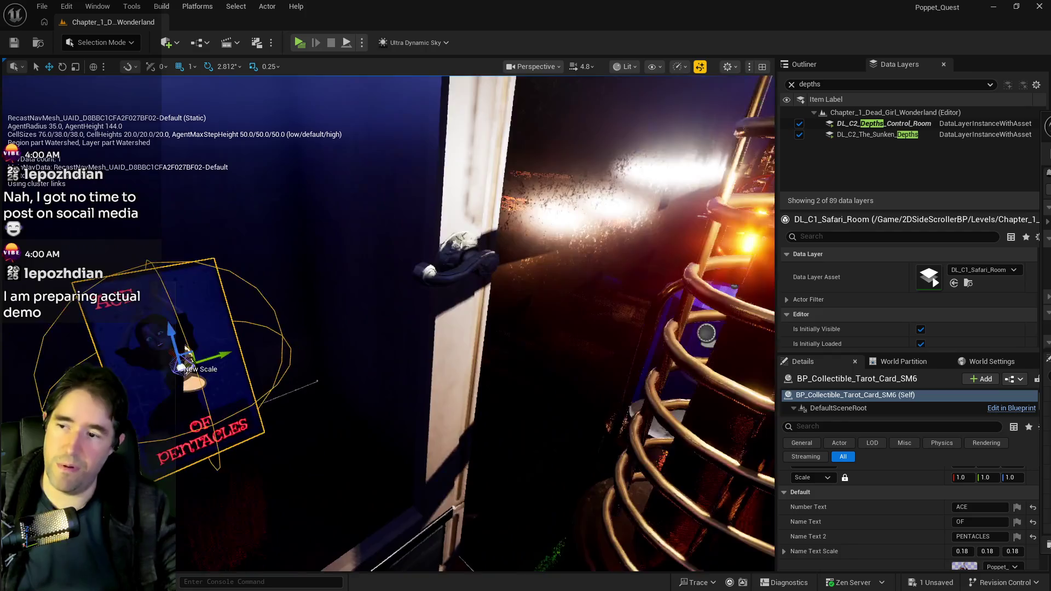
key("f")
left_click_drag(487, 344, 439, 345)
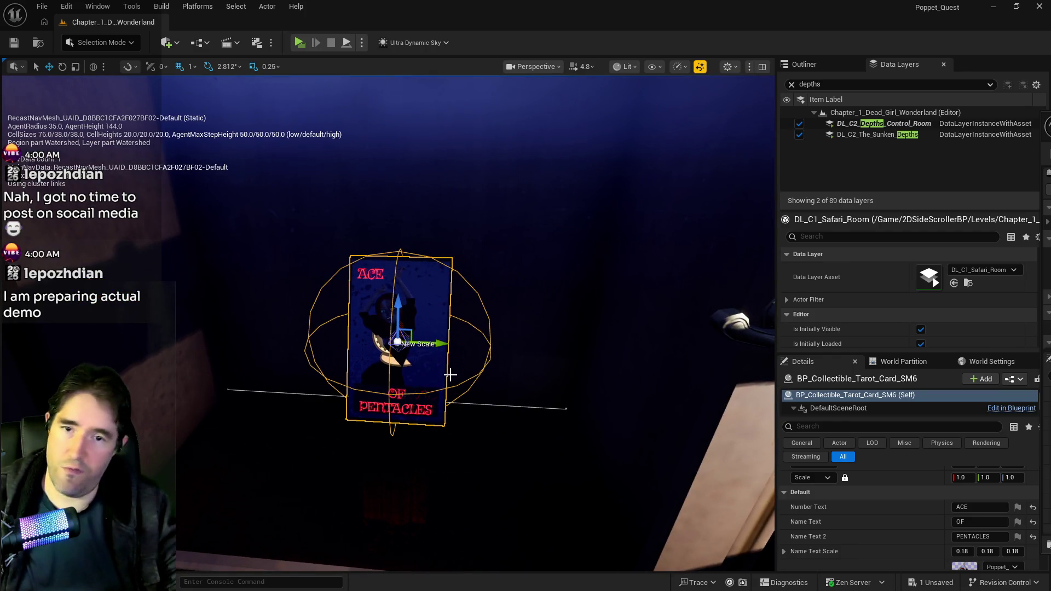
mouse_move(463, 400)
left_mouse_down()
mouse_move(378, 396)
mouse_move(466, 399)
left_mouse_up()
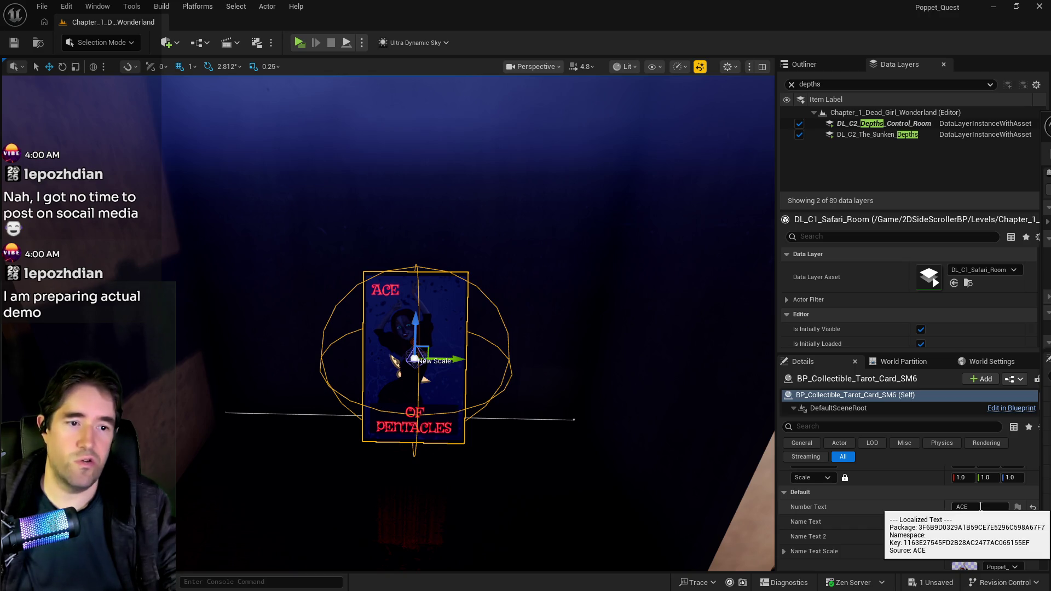
Change the card's name texts from ACE to Six and PENTACLES to Cups.
left_click(952, 507)
type("Si")
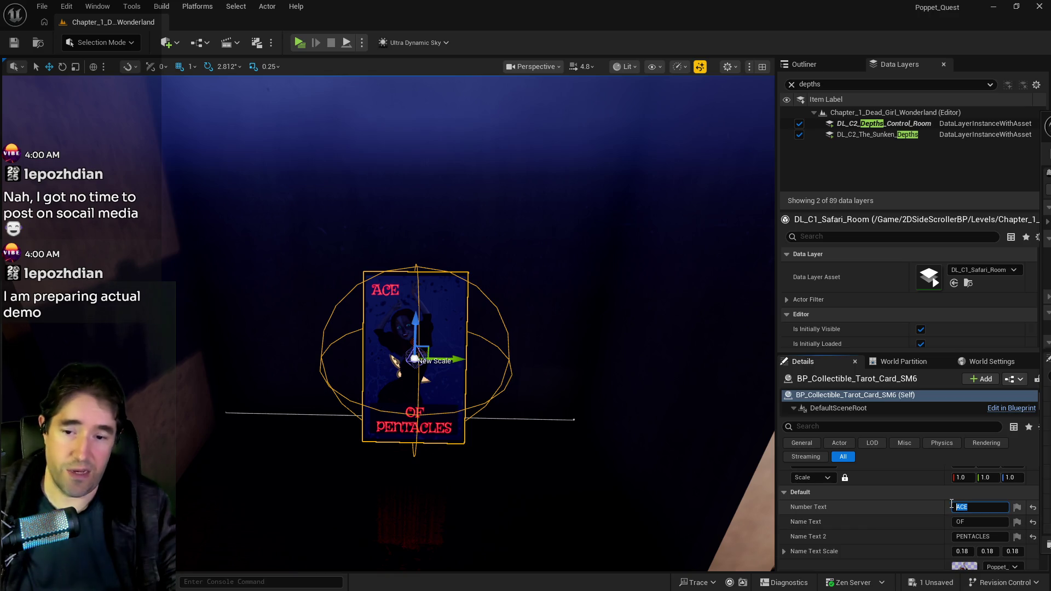
type("x")
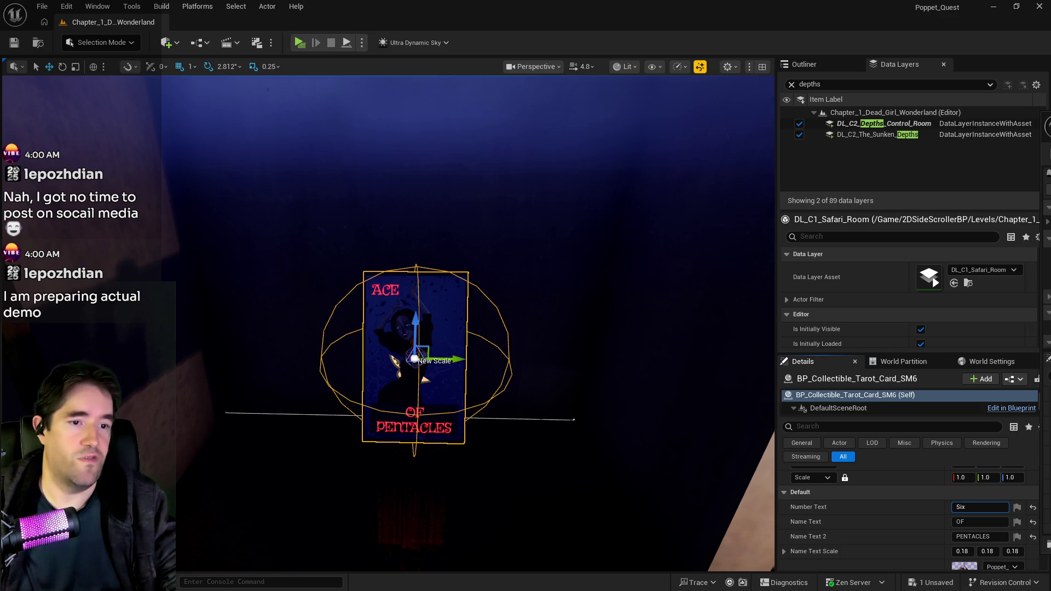
key("Return")
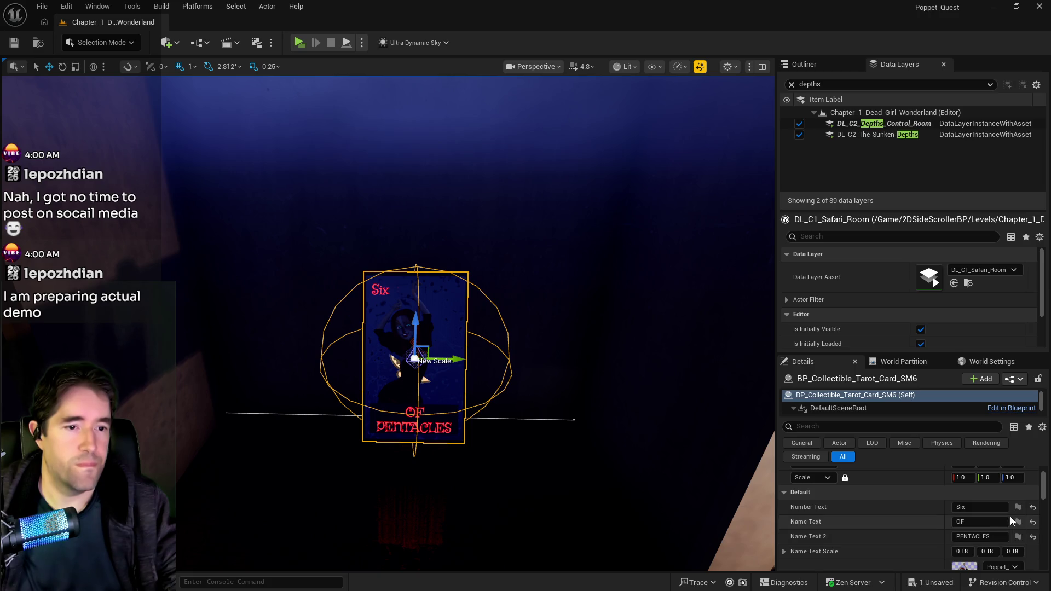
left_click(999, 537)
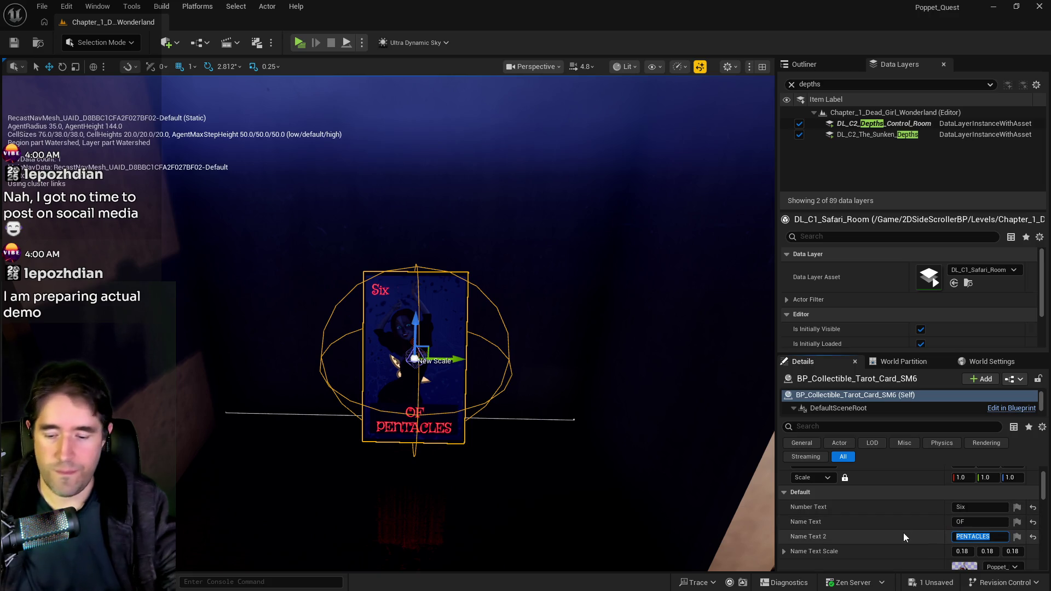
type("Cups")
left_click(870, 538)
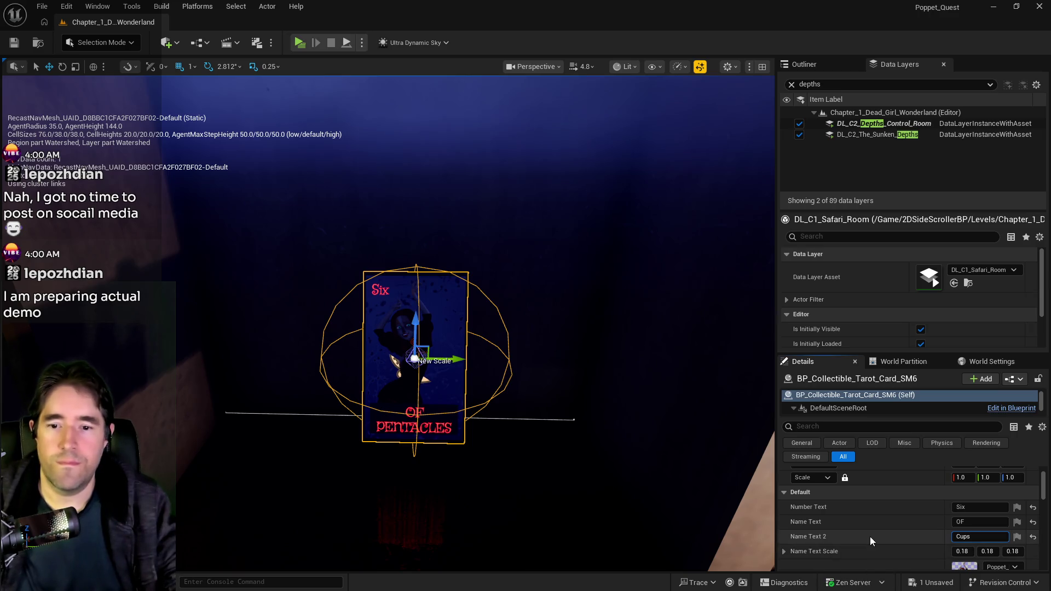
Set the card's Item Name to 'Six Of Cups' and save the level.
scroll(869, 537, "down", 5)
left_click(980, 509)
type("Six Of Cups")
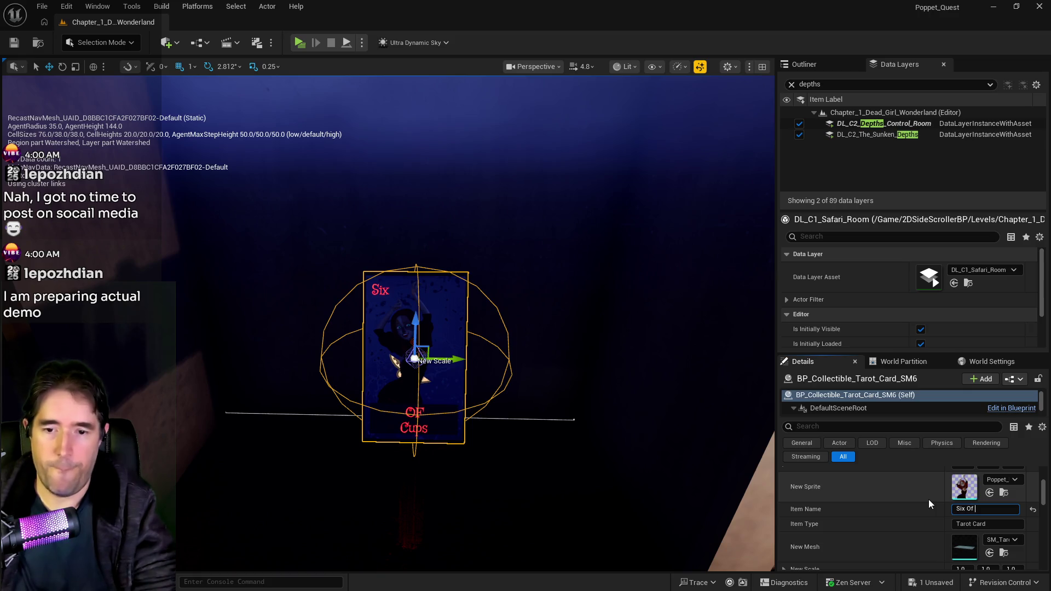
key("Return")
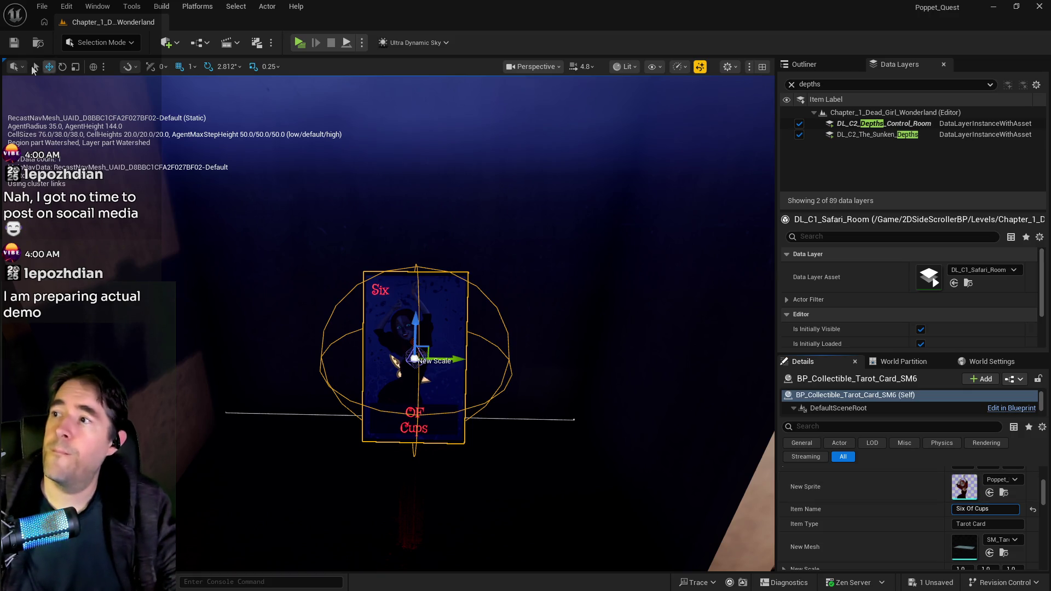
key("ctrl+s")
Toggle the navmesh overlay on and off, then bring the X analytics window forward.
key("p")
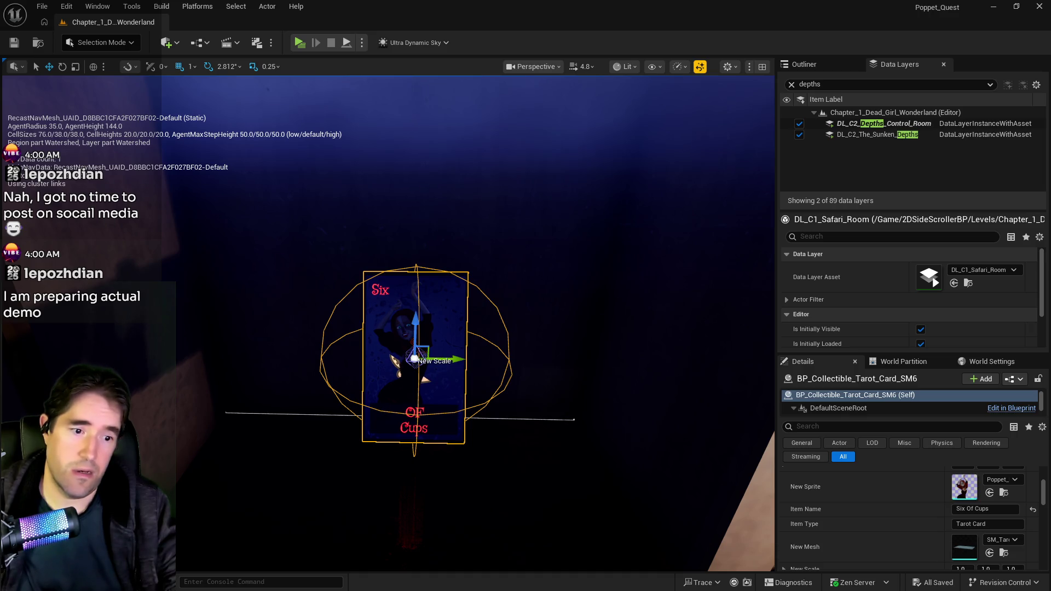
key("p")
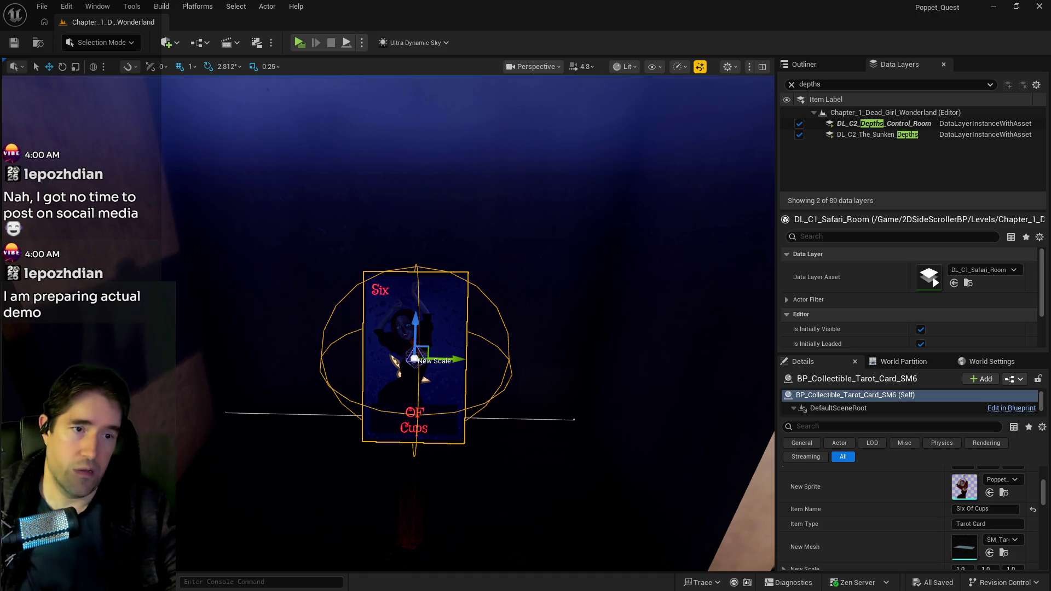
key("alt+Tab")
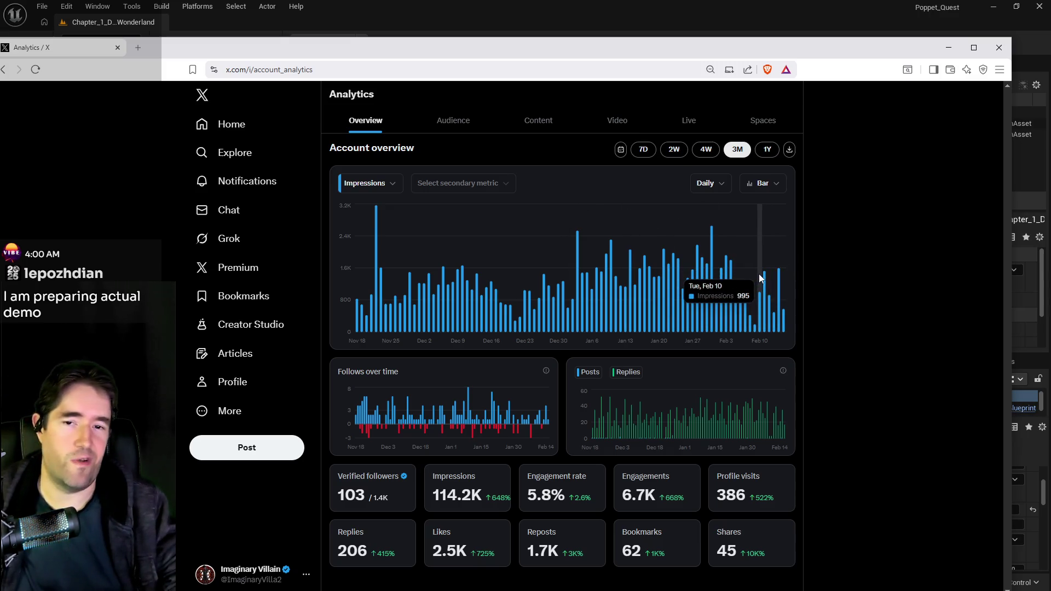
Move the X analytics window off-screen and jump the view to another part of the level.
left_click_drag(639, 52, 1050, 52)
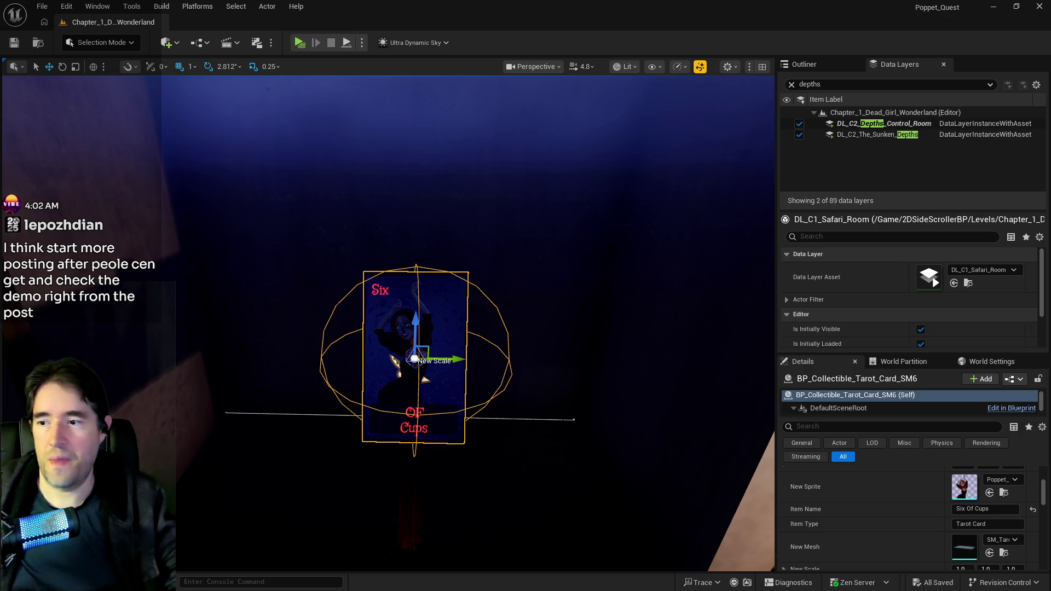
key("1")
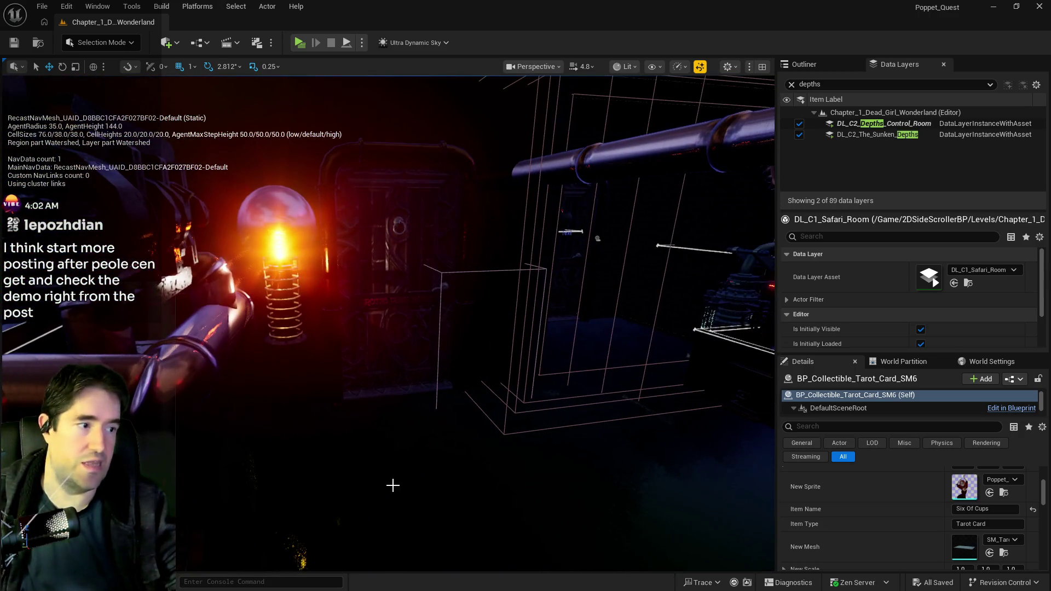
Fly to the GOODIES cabinet and select the Depths Control Cabinet door key, BP_Collectible_Key41.
key("f")
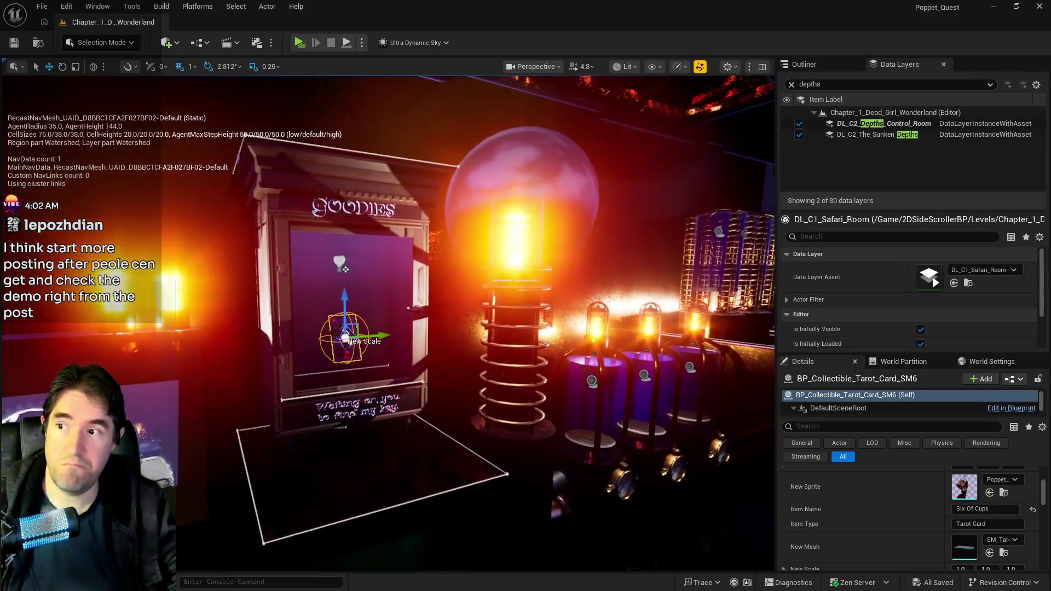
left_click(390, 389)
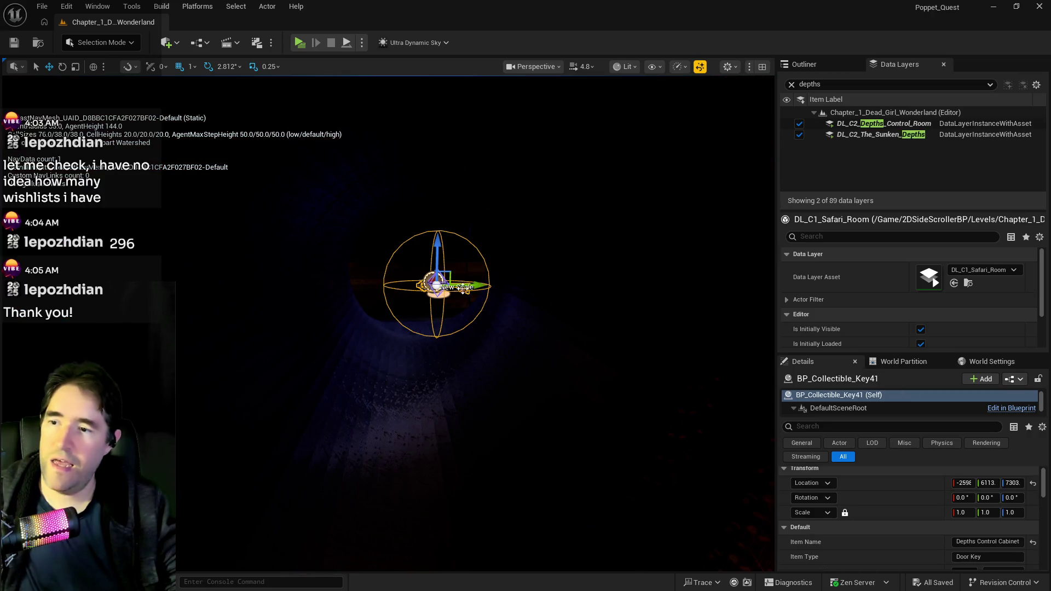
Nudge the door key along Y from 6113 to about 6085, then fly into the lit pipe room.
left_click_drag(475, 288, 460, 289)
mouse_move(476, 323)
left_mouse_down()
mouse_move(454, 356)
mouse_move(402, 346)
mouse_move(296, 383)
left_mouse_up()
left_click_drag(381, 345, 381, 346)
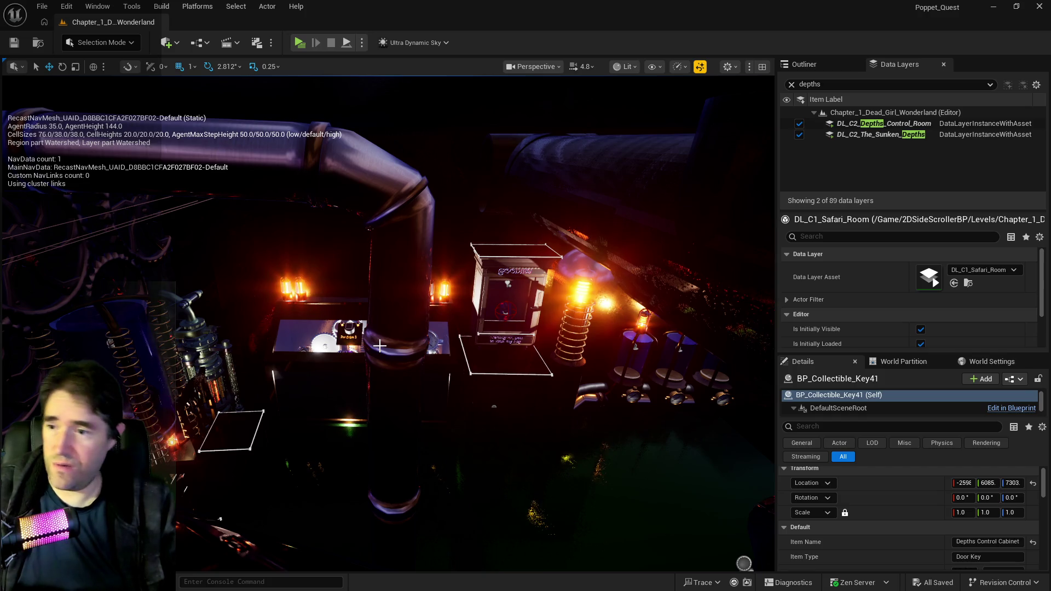
Fly the view around the pipe room's bulb, dark wall and blue corridor.
mouse_move(379, 345)
left_mouse_down()
mouse_move(351, 427)
mouse_move(344, 321)
mouse_move(438, 345)
mouse_move(474, 328)
mouse_move(474, 350)
mouse_move(462, 344)
mouse_move(482, 345)
mouse_move(438, 333)
mouse_move(478, 329)
left_mouse_up()
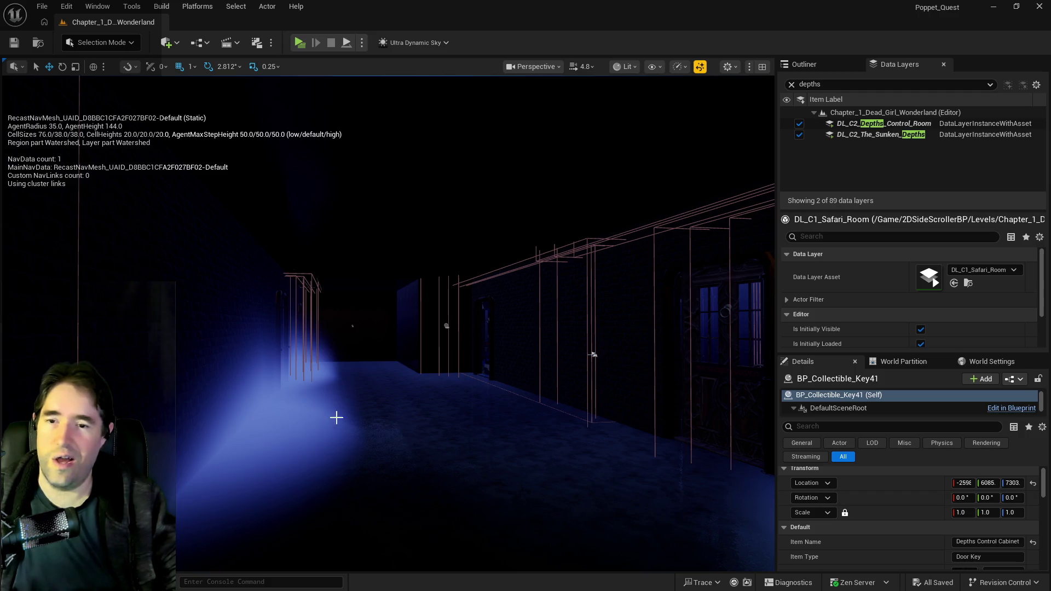
left_click_drag(162, 240, 167, 242)
left_click_drag(223, 345, 224, 346)
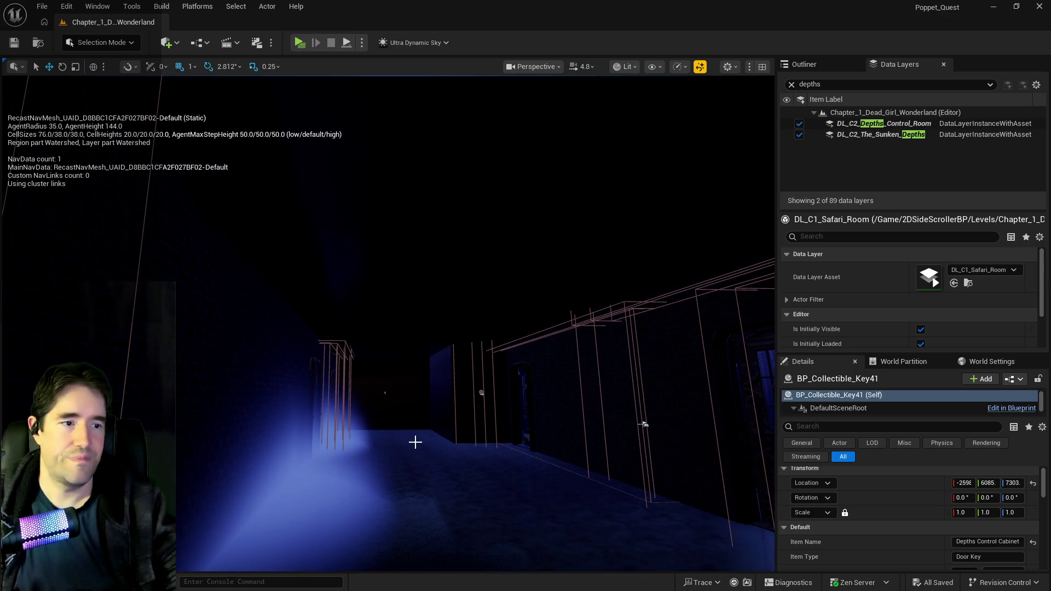
mouse_move(416, 443)
left_mouse_down()
mouse_move(450, 453)
mouse_move(422, 436)
mouse_move(427, 423)
mouse_move(422, 435)
left_mouse_up()
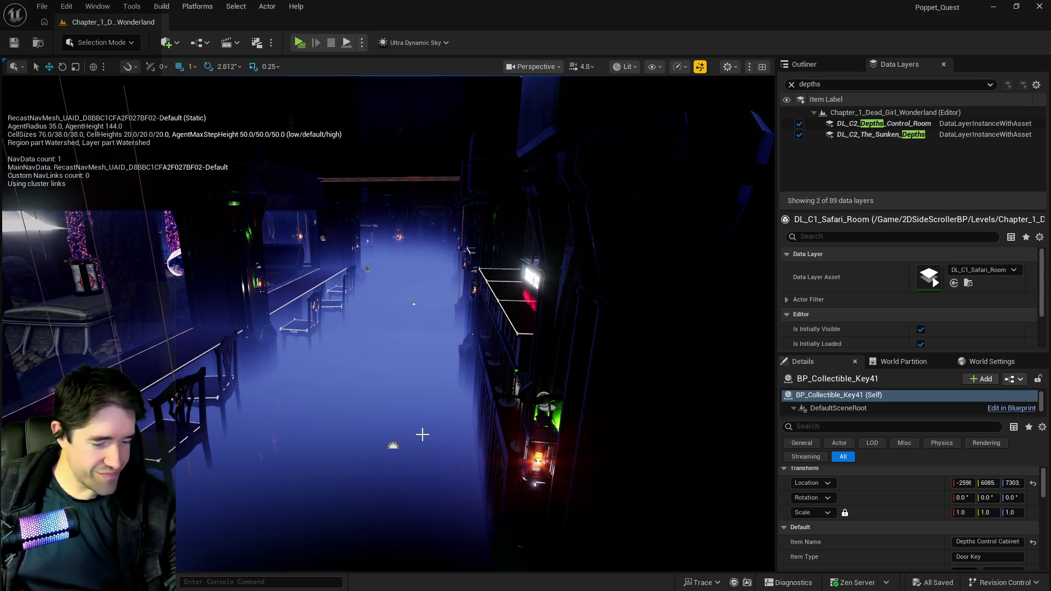
Fly the camera up to the lit Goodies control cabinet holding the Six card.
key("f")
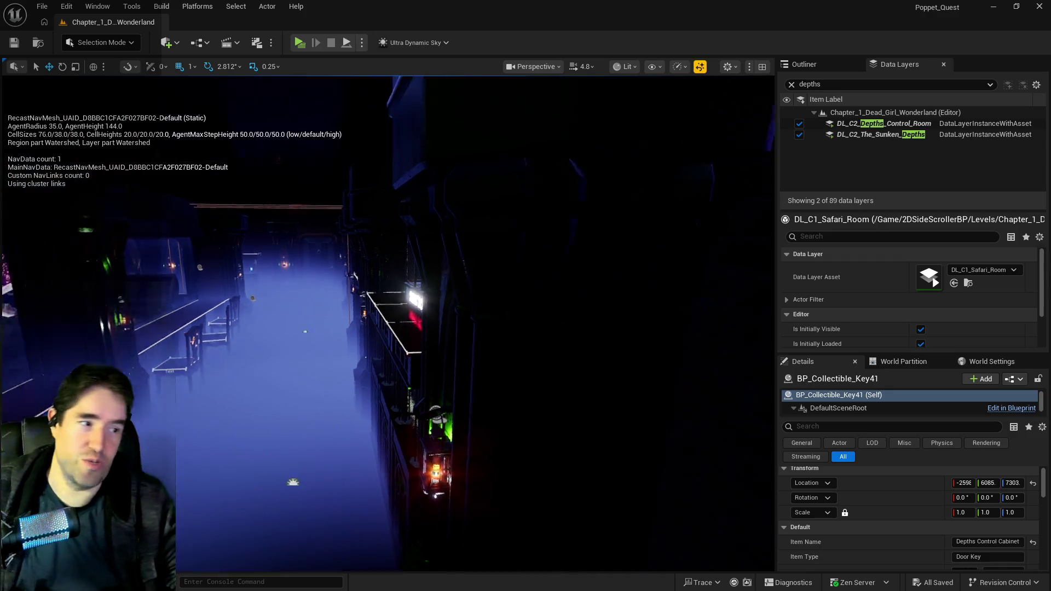
key("w")
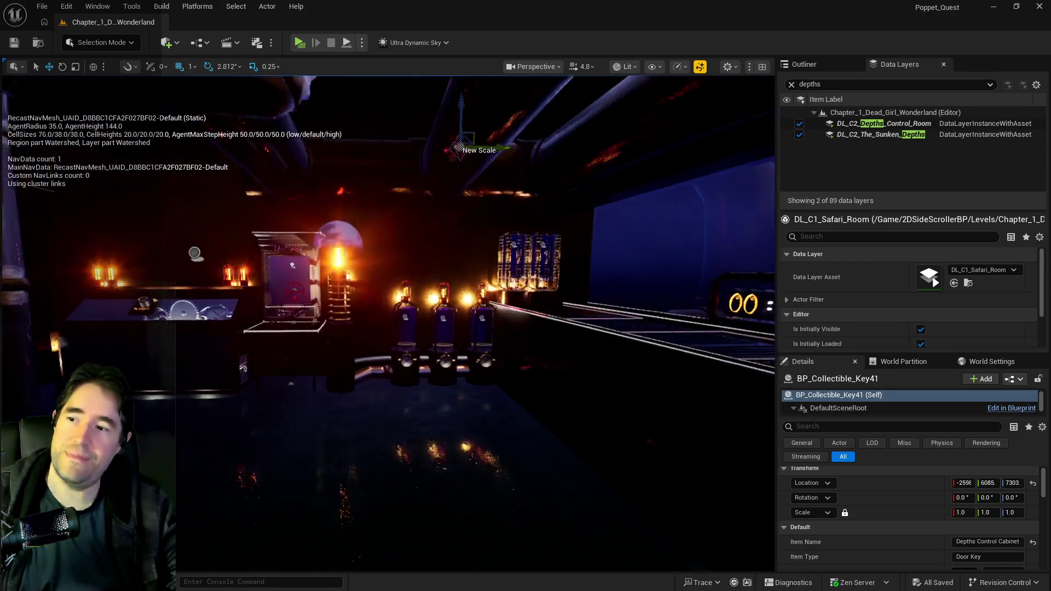
key("w")
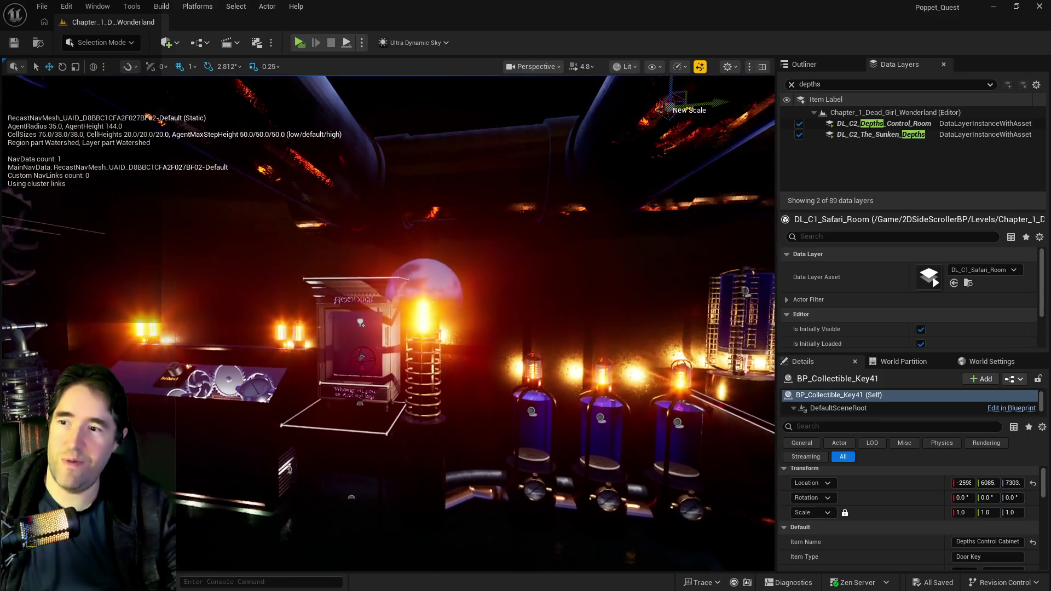
key("w")
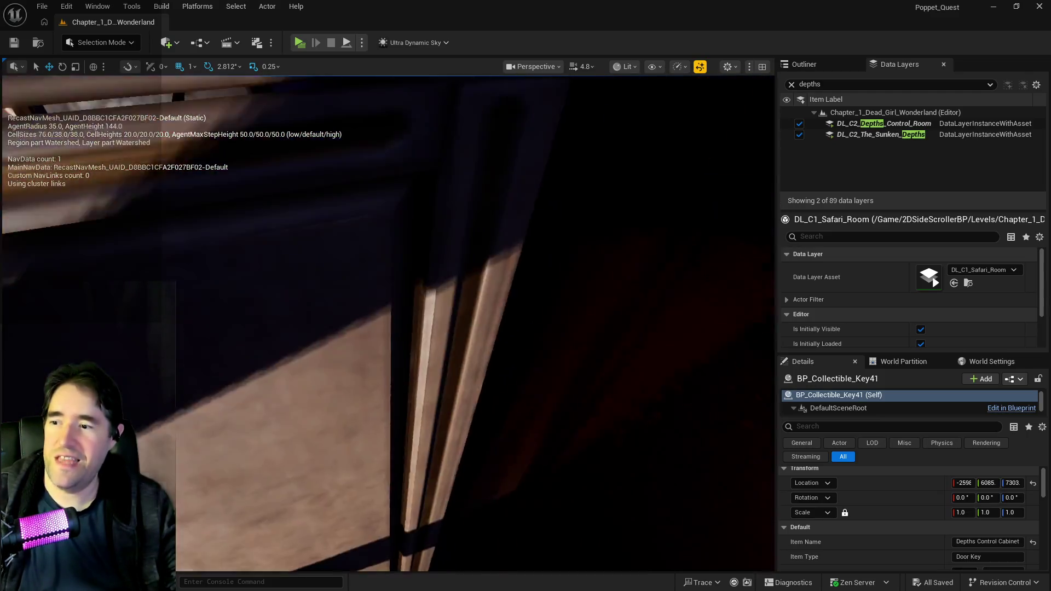
key("w")
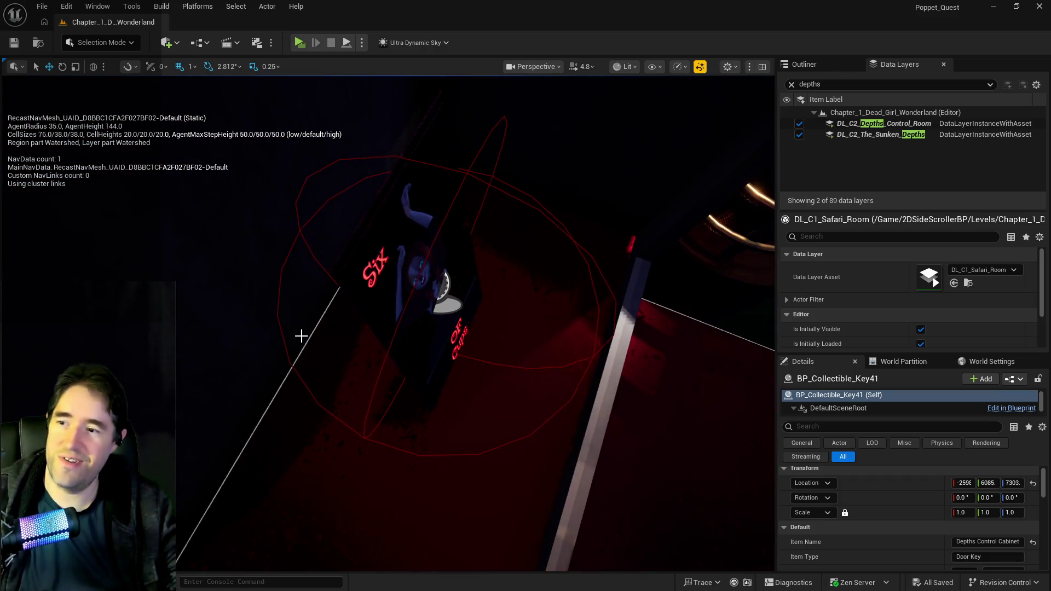
key("w")
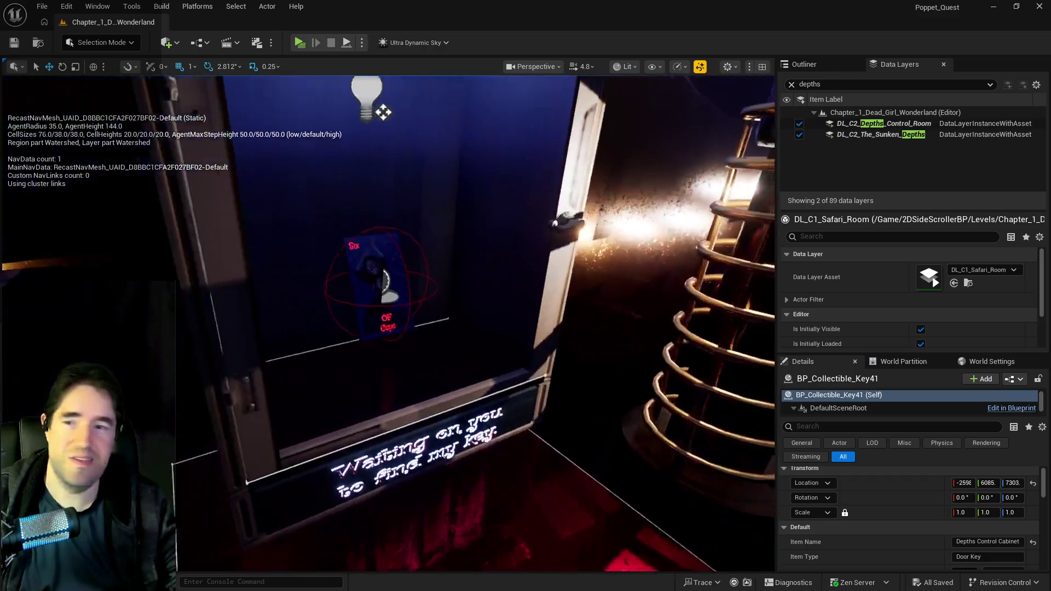
key("w")
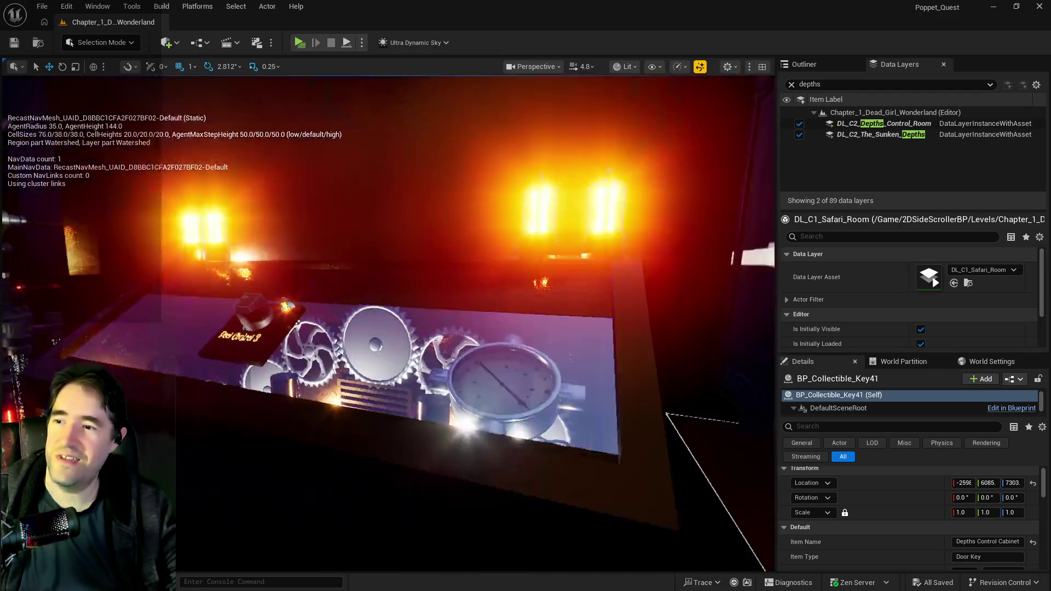
key("w")
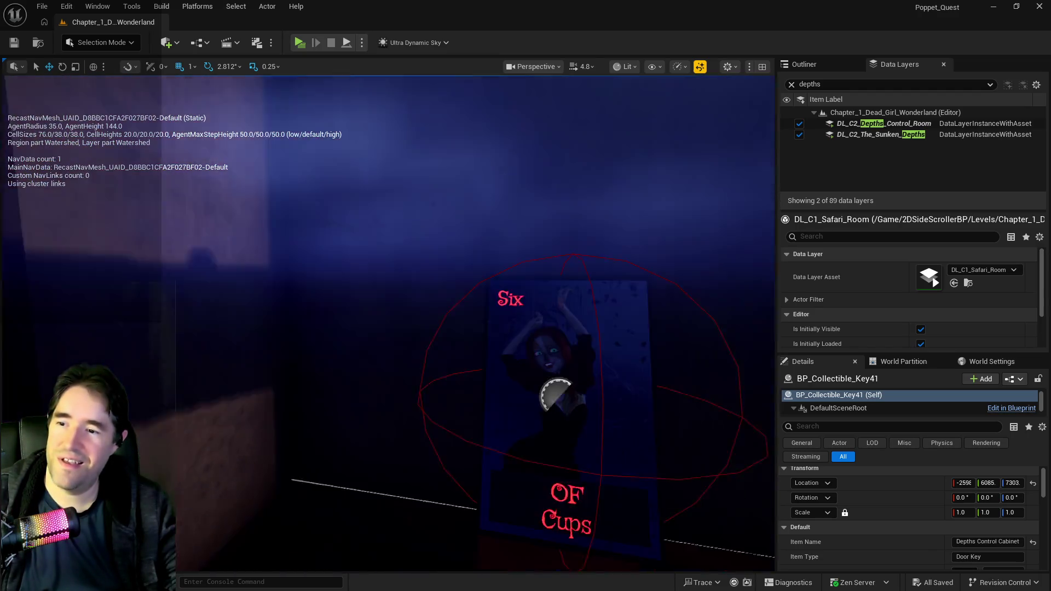
Select and frame the Six of Cups tarot card, then fly back out into the blue corridor.
left_click(504, 387)
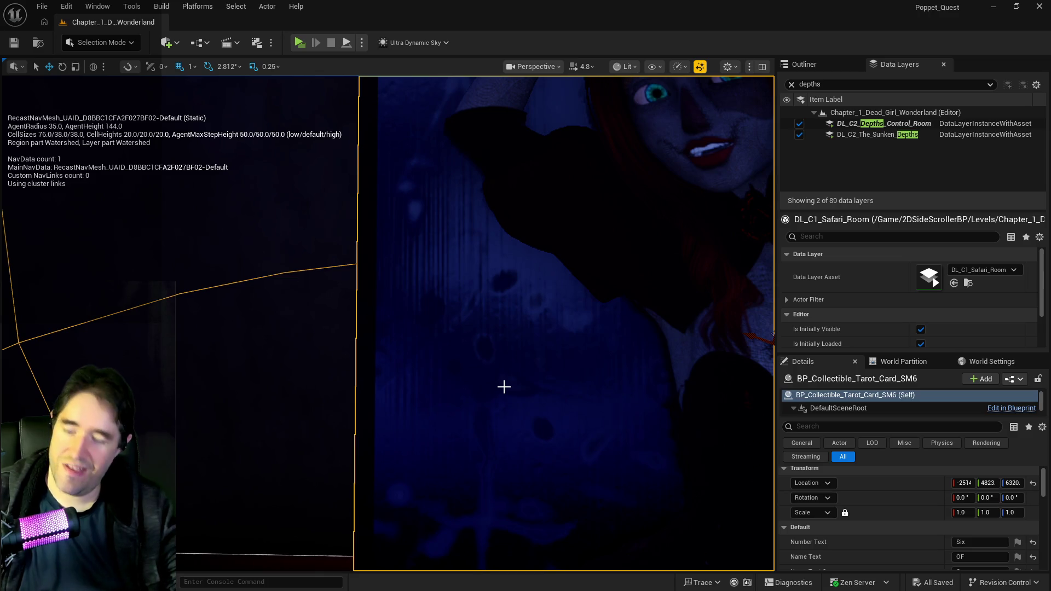
key("f")
key("w")
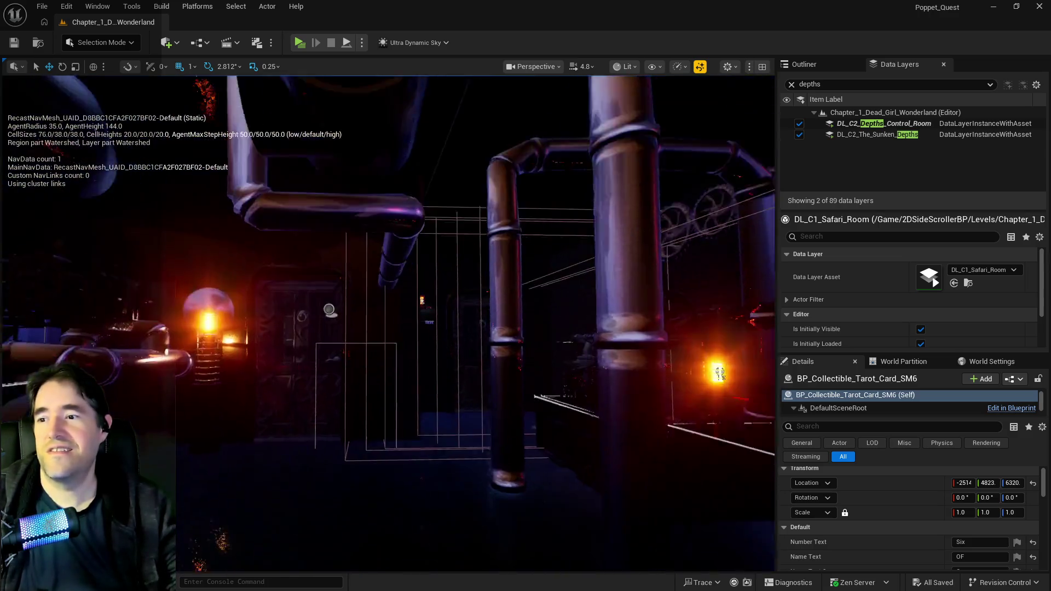
key("w")
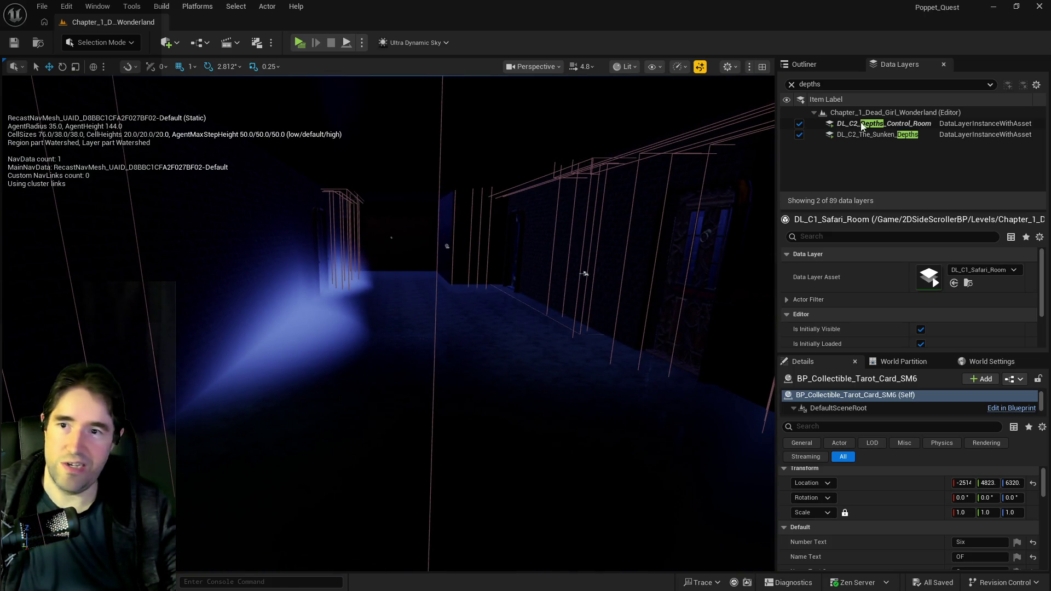
Clear the 'depths' layer filter, scroll to the DL_C2 layers, and make DL_C2_The_Broken_Compass visible.
left_click(791, 85)
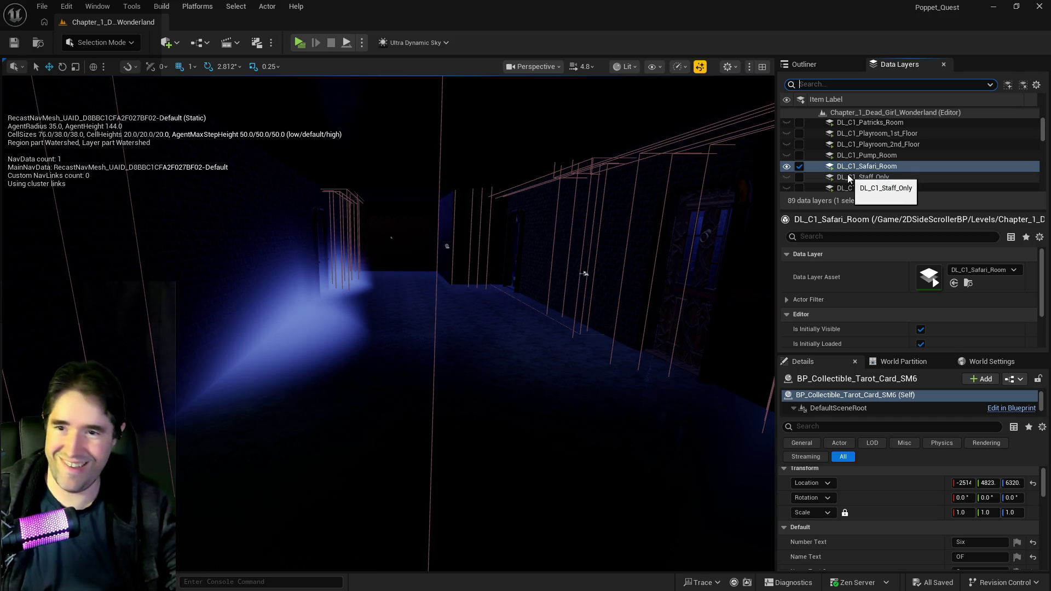
scroll(849, 178, "up", 2)
scroll(850, 175, "down", 3)
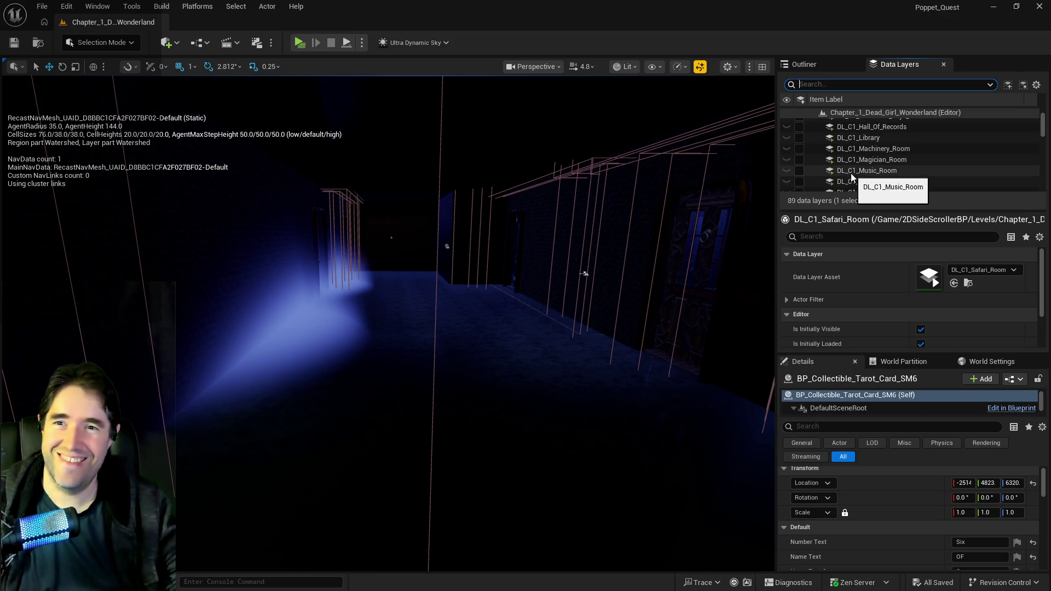
scroll(851, 173, "down", 5)
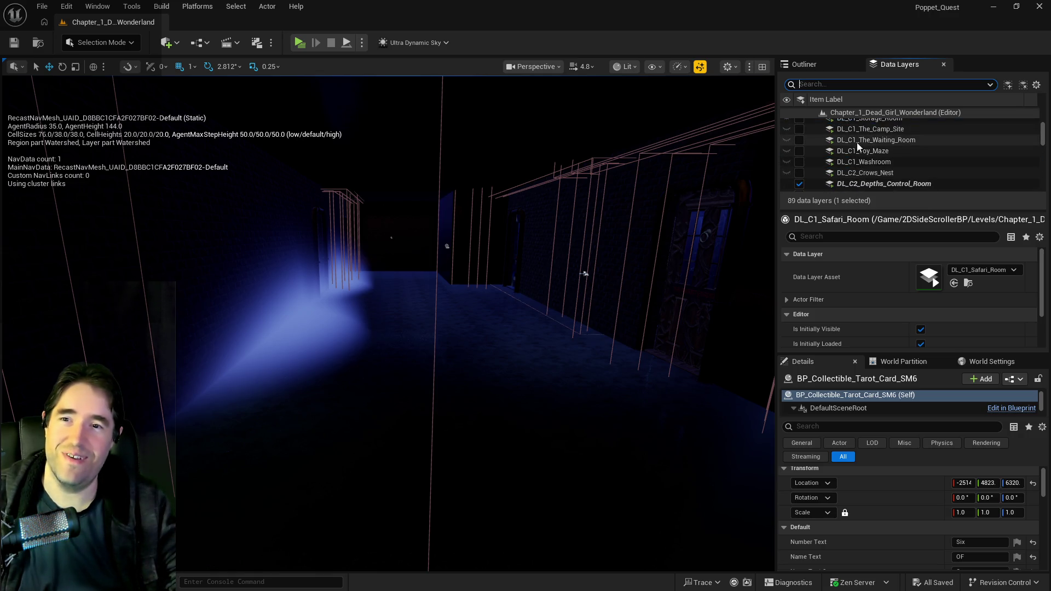
scroll(852, 164, "up", 2)
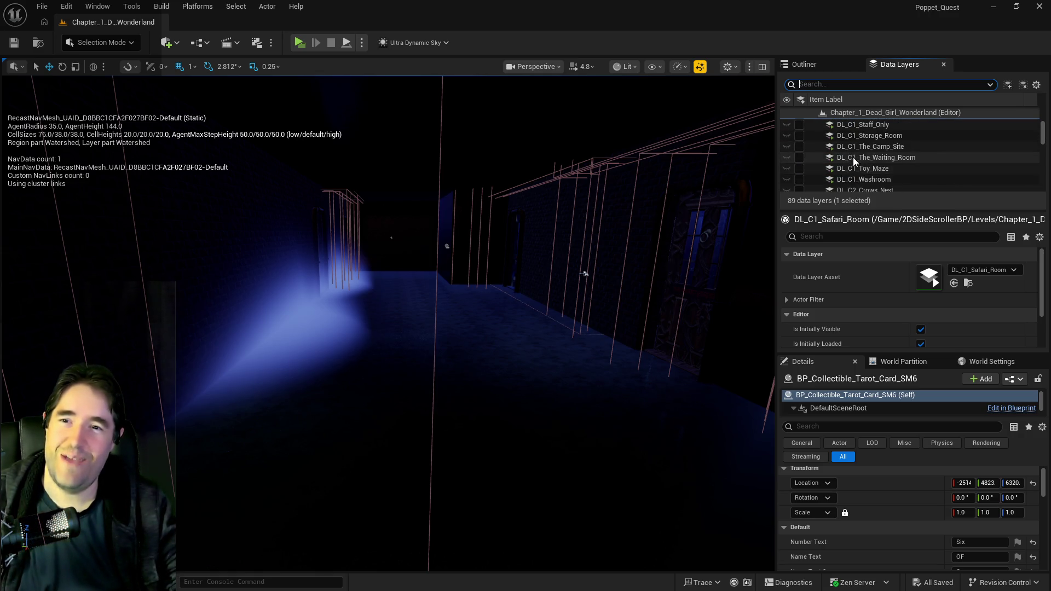
scroll(854, 146, "down", 6)
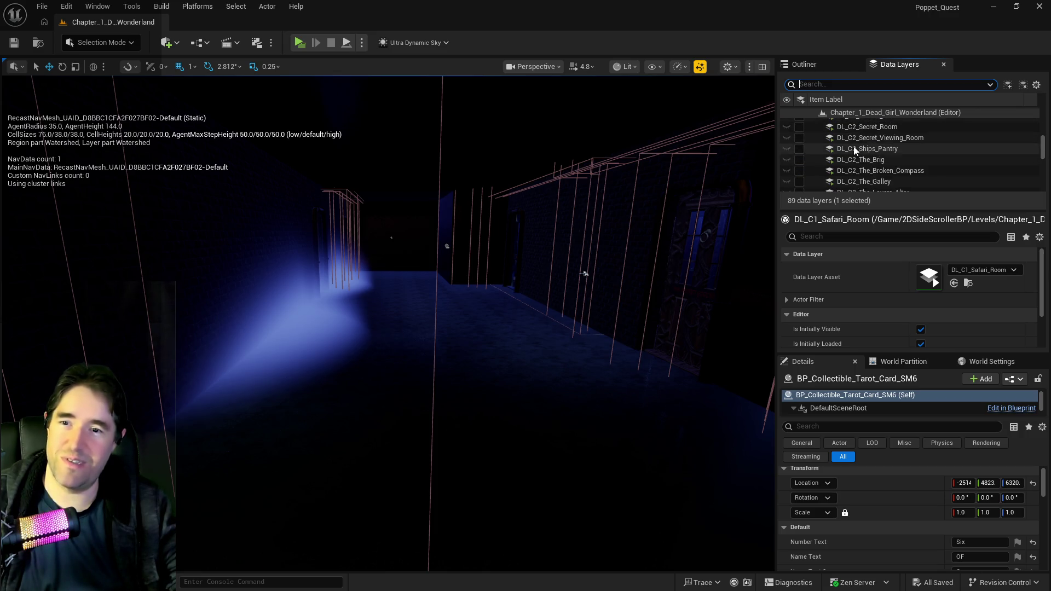
left_click(861, 170)
Make DL_C2_The_Broken_Compass the current layer and fly through the tavern toward its neon sign.
left_click(800, 171)
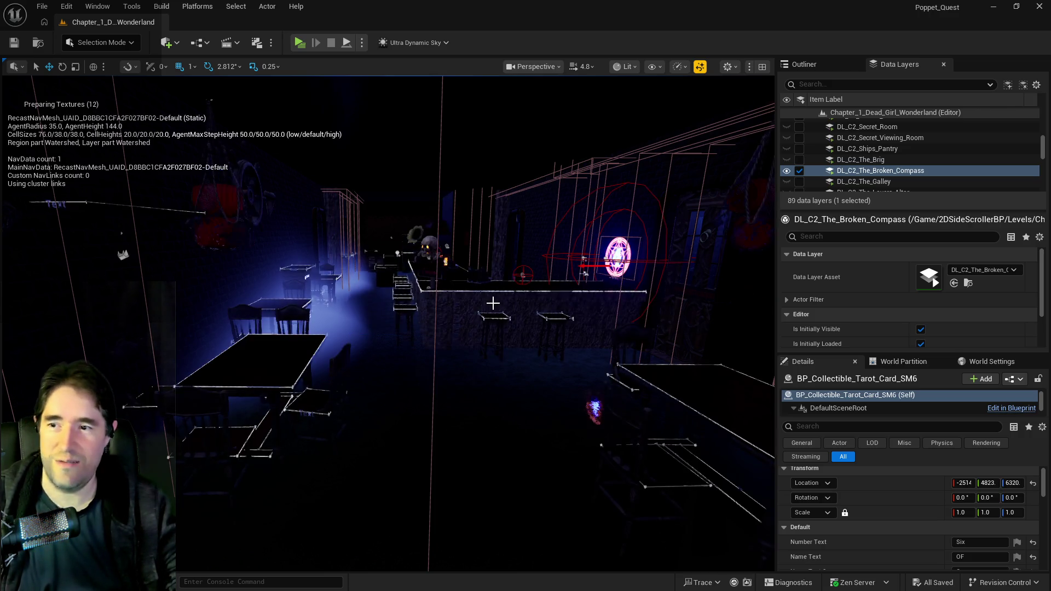
mouse_move(550, 372)
left_mouse_down()
mouse_move(403, 245)
mouse_move(370, 267)
mouse_move(340, 245)
mouse_move(542, 389)
left_mouse_up()
left_click_drag(530, 383, 519, 410)
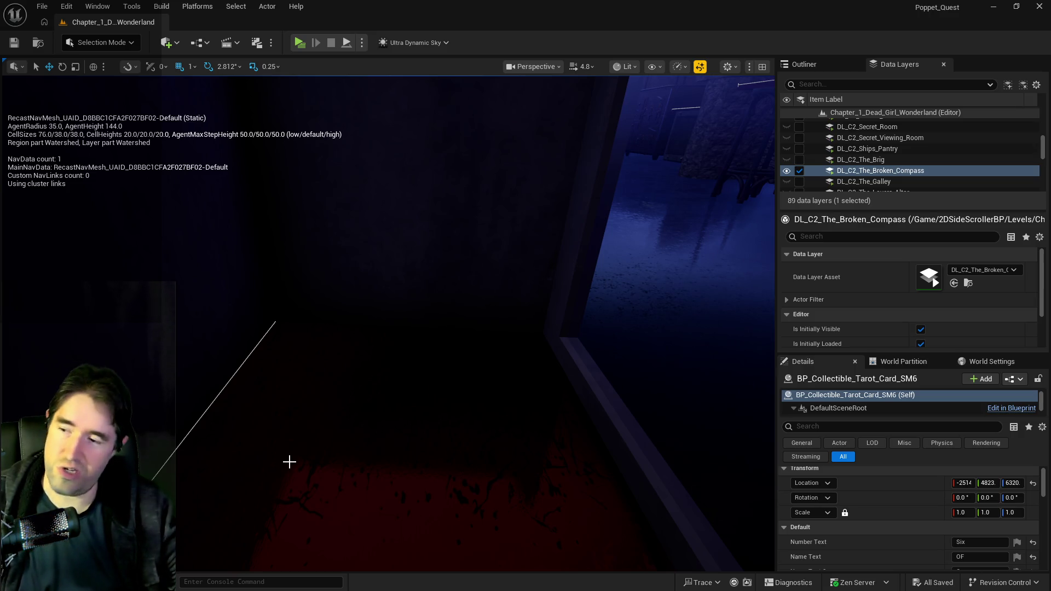
left_click_drag(289, 462, 369, 453)
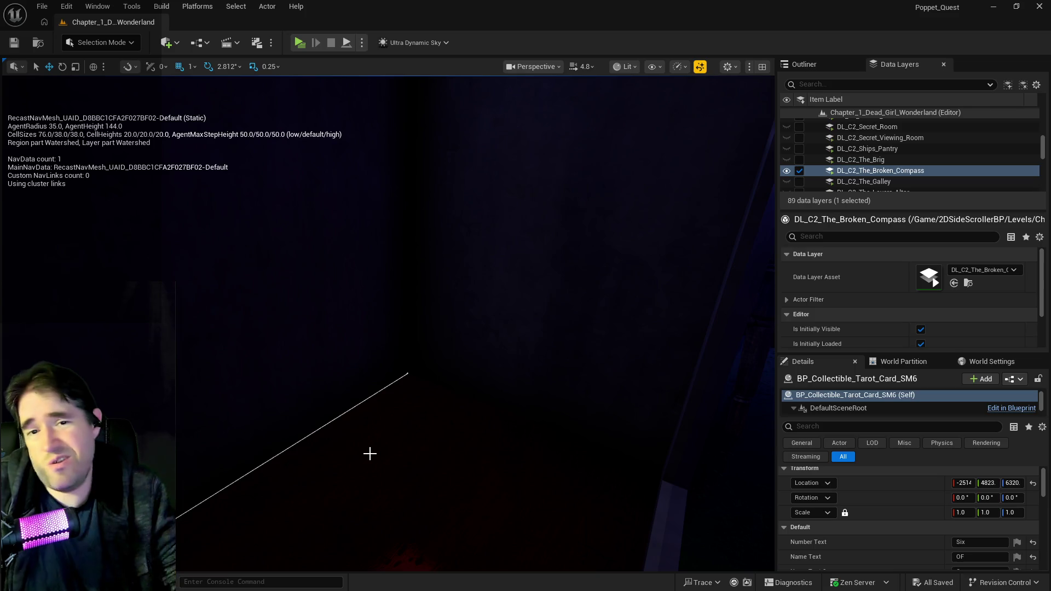
left_click_drag(402, 456, 454, 467)
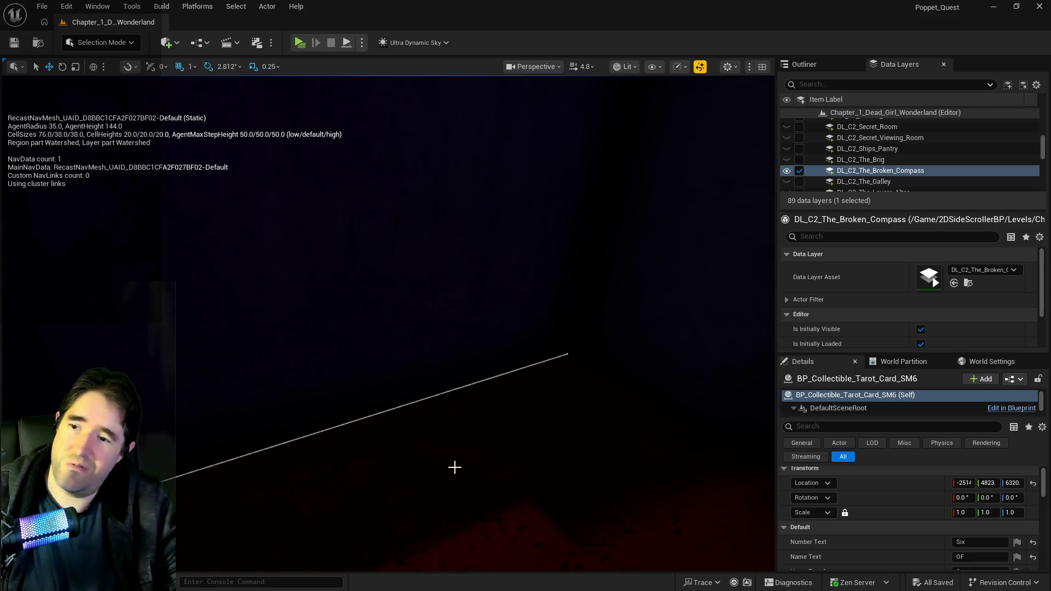
mouse_move(433, 182)
left_mouse_down()
mouse_move(420, 468)
mouse_move(388, 435)
left_mouse_up()
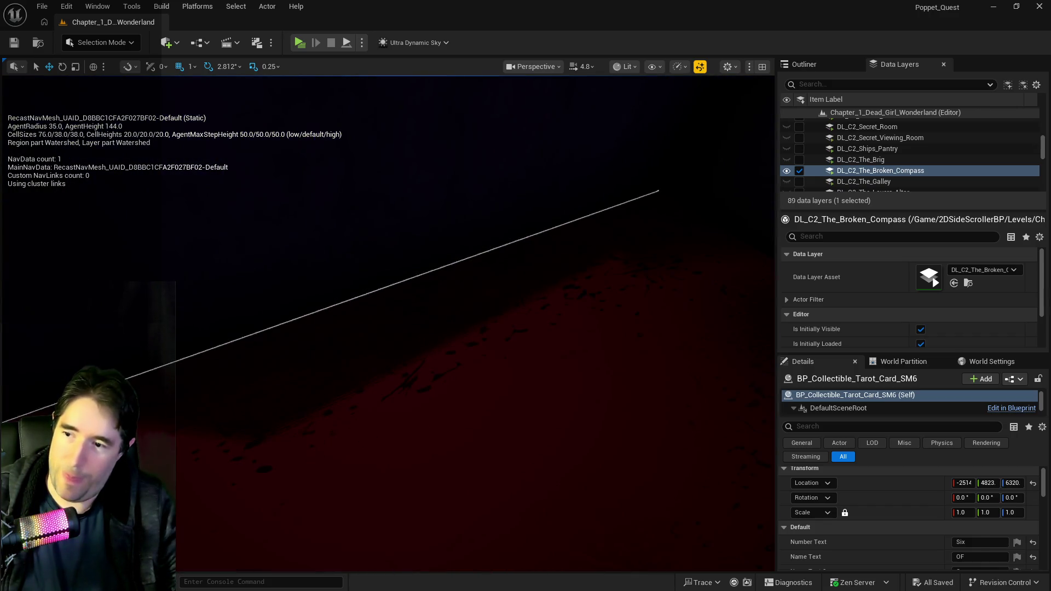
Paste the copied tarot card onto the tavern floor and frame it in view.
right_click(425, 426)
mouse_move(526, 225)
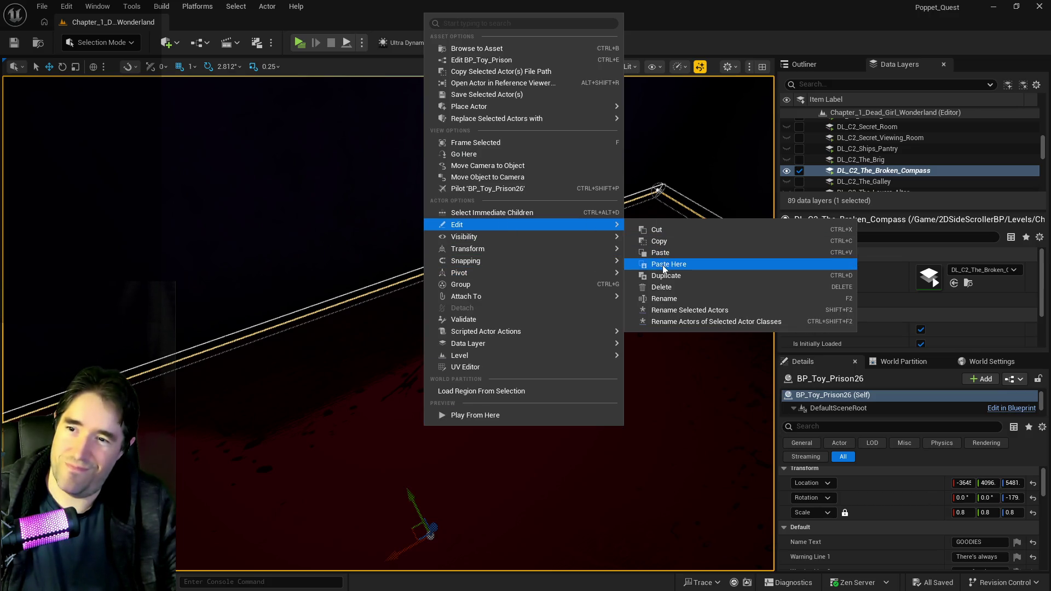
left_click(662, 265)
key("f")
Set the pasted card's yaw rotation to 90, then pull back and select the Goodies podium.
mouse_move(455, 383)
left_mouse_down()
mouse_move(456, 432)
mouse_move(477, 353)
mouse_move(423, 385)
left_mouse_up()
scroll(889, 502, "down", 2)
scroll(909, 503, "down", 5)
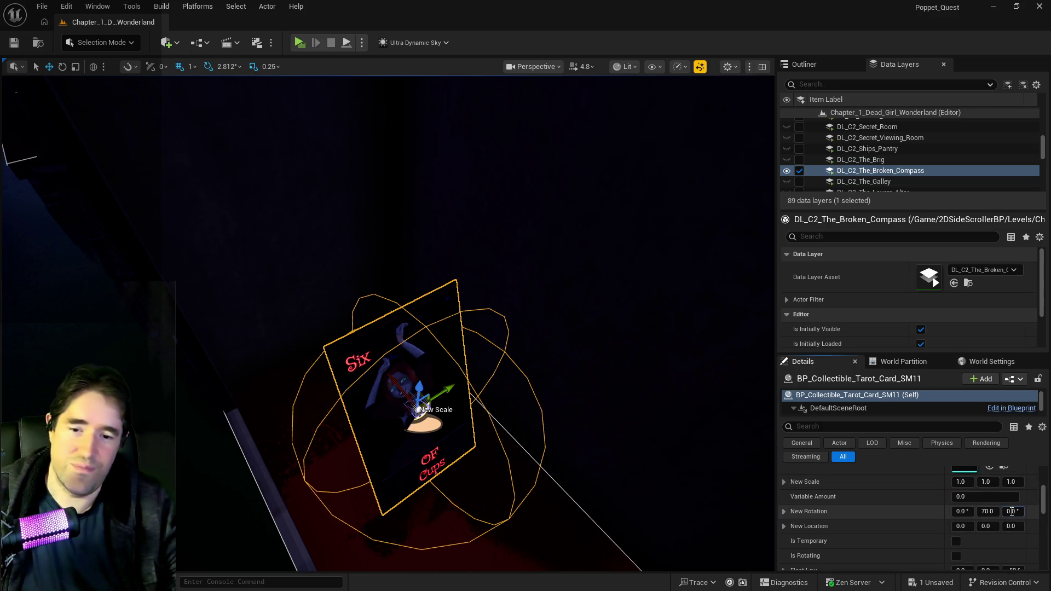
left_click(1012, 512)
type("0")
key("Return")
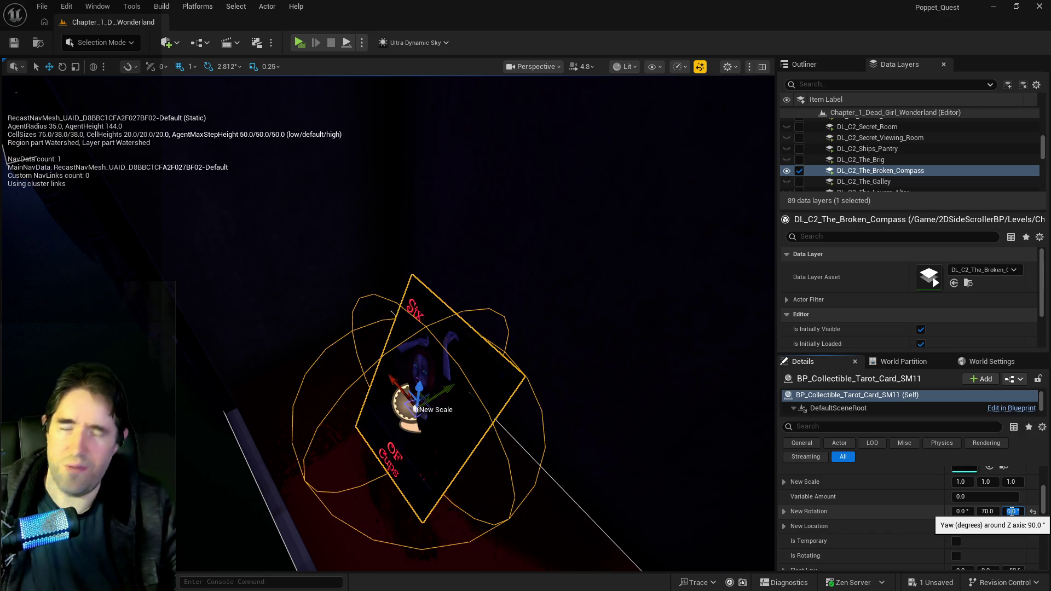
mouse_move(392, 314)
left_mouse_down()
mouse_move(598, 298)
mouse_move(458, 311)
mouse_move(422, 366)
left_mouse_up()
left_click(458, 311, "ctrl")
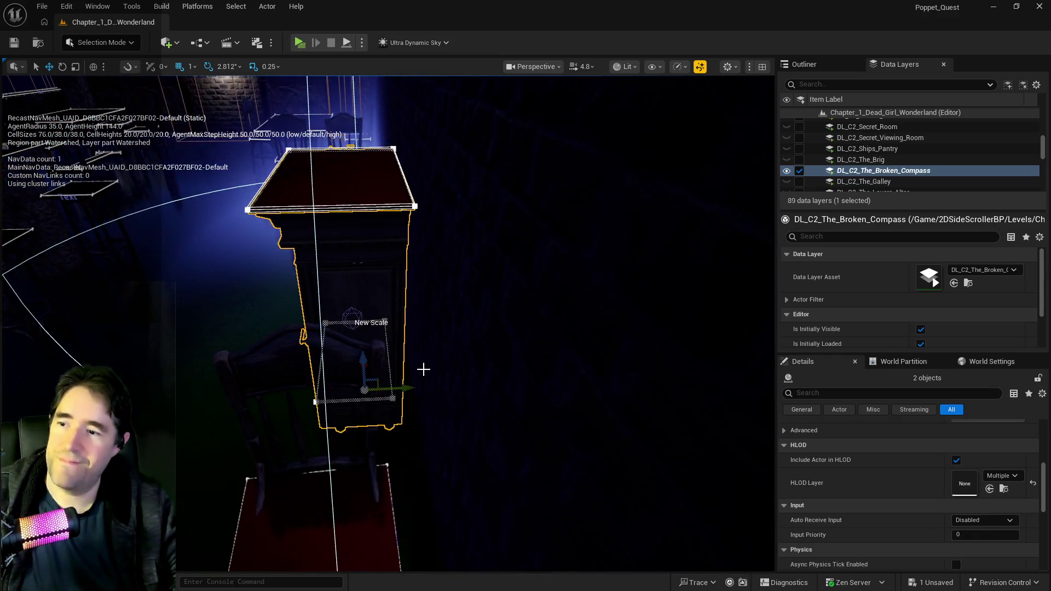
Shift the Goodies podium and box right around the card, reselect the card, and switch to the Chapter 2 document.
scroll(373, 389, "up", 5)
left_click_drag(373, 389, 416, 345)
mouse_move(320, 436)
left_mouse_down()
mouse_move(329, 428)
mouse_move(320, 436)
left_mouse_up()
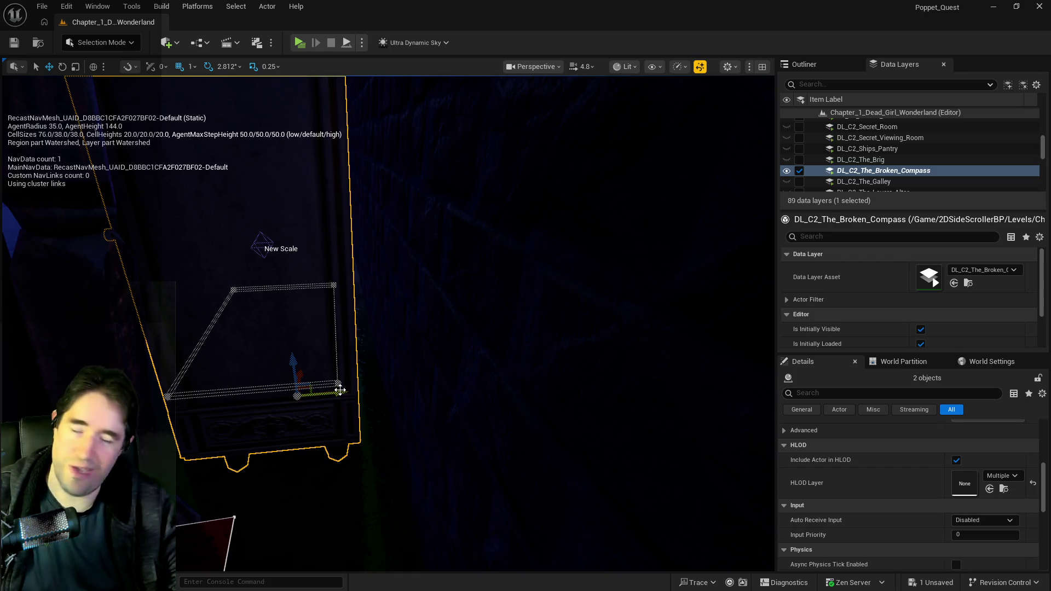
mouse_move(340, 390)
left_mouse_down()
mouse_move(374, 395)
mouse_move(405, 373)
mouse_move(419, 302)
left_mouse_up()
left_click(333, 418)
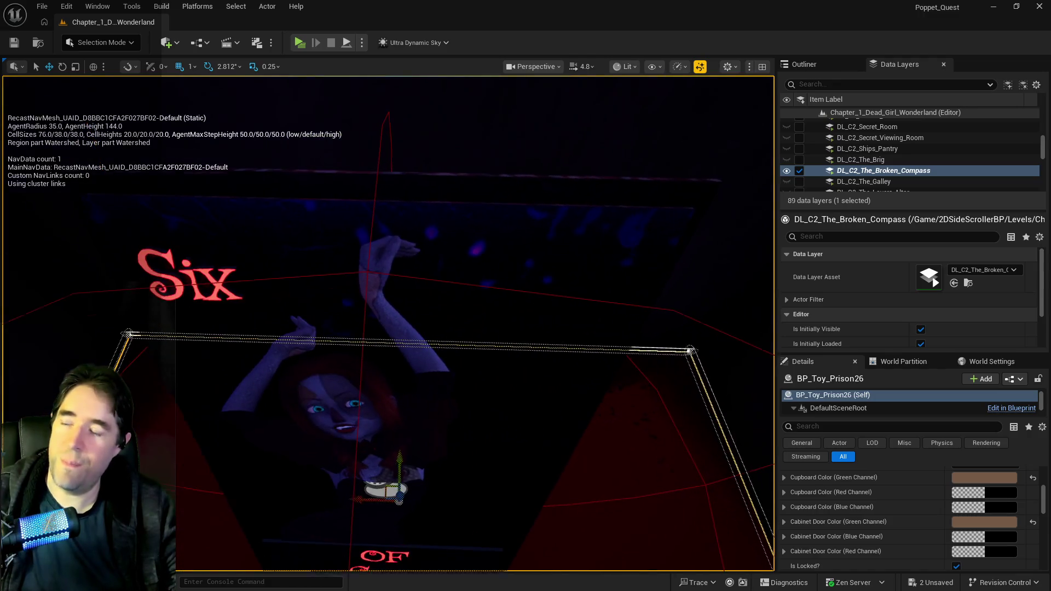
left_click(386, 392)
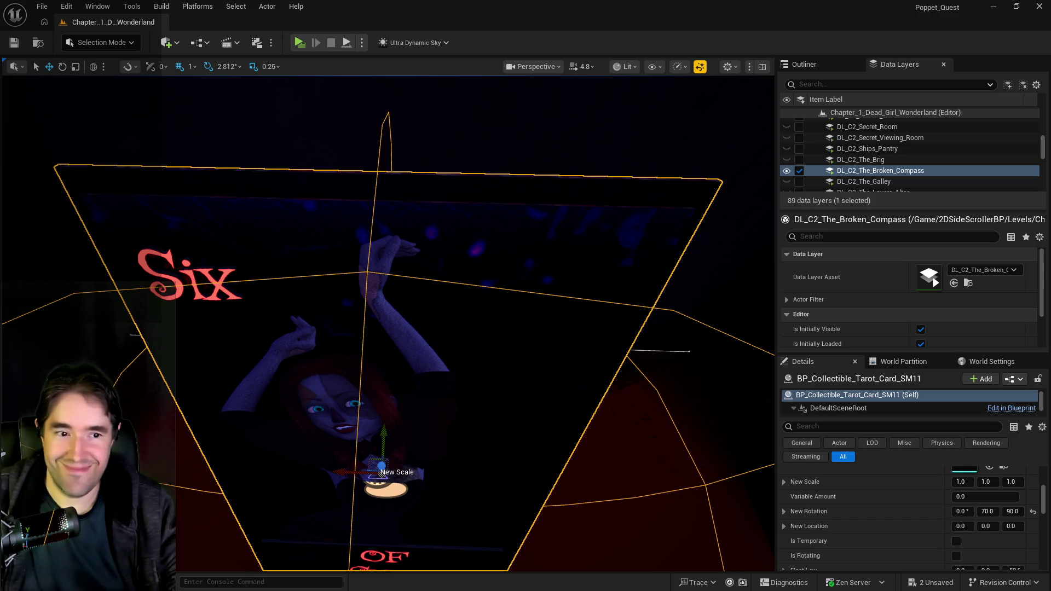
key("alt+Tab")
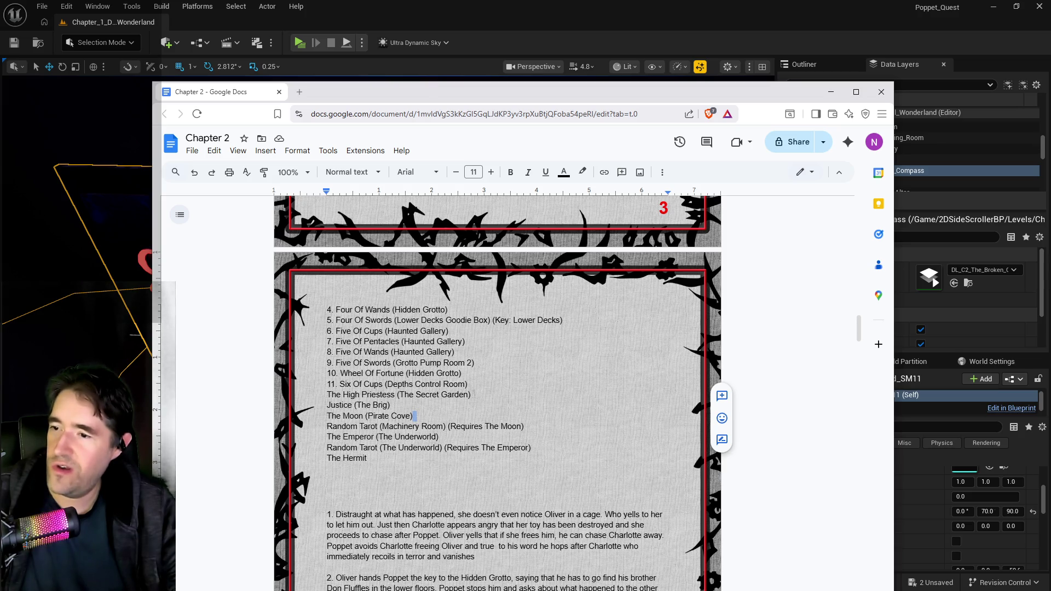
Add a new '12.' entry below Six Of Cups (Depths Control Room), then drag the Docs window aside.
left_click(467, 383)
key("Return")
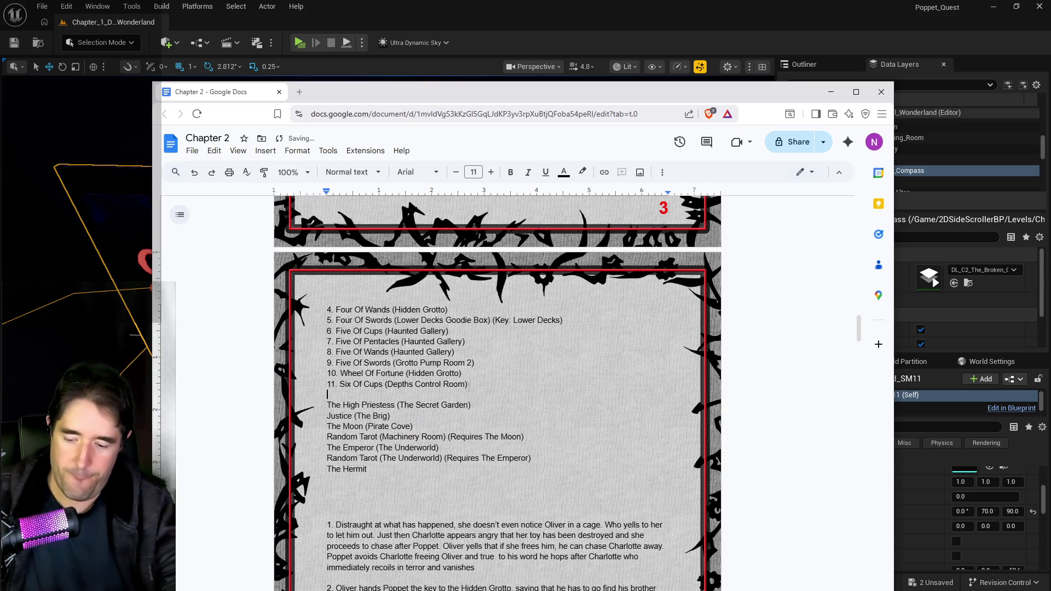
type("12.")
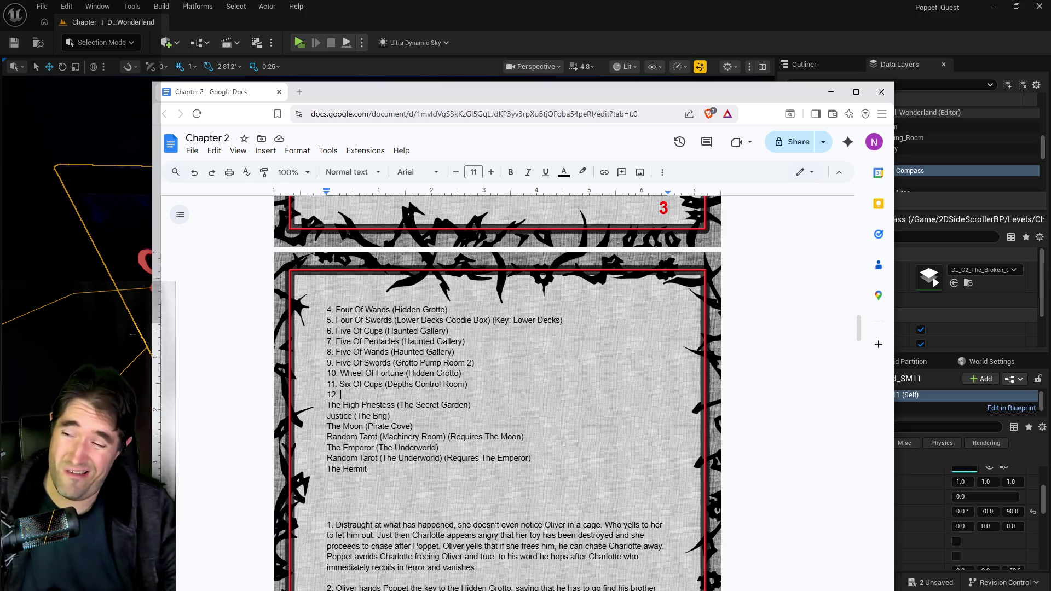
key("shift+Home")
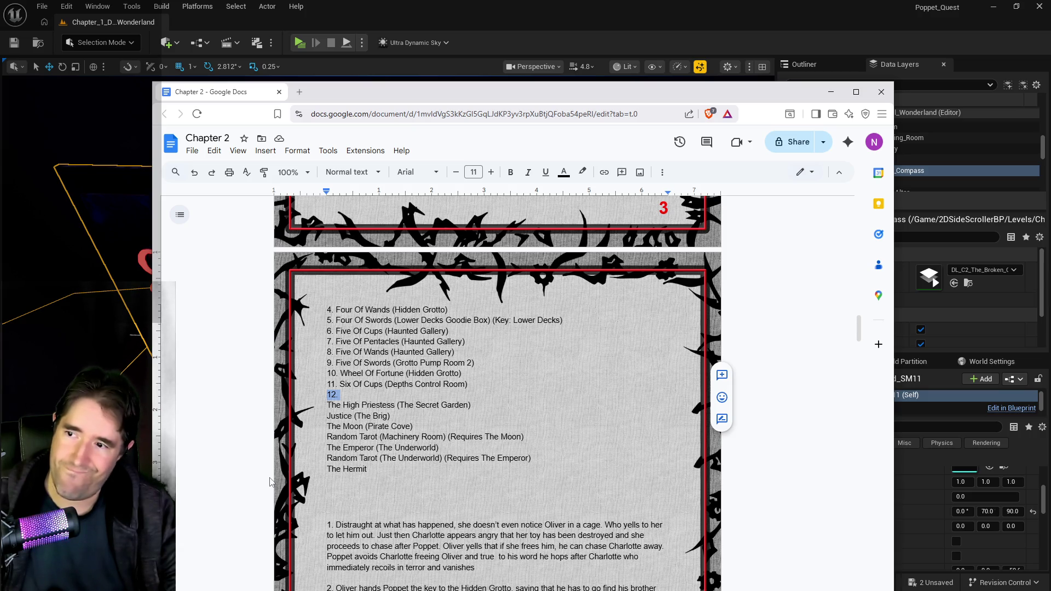
scroll(270, 482, "up", 2)
scroll(270, 482, "down", 3)
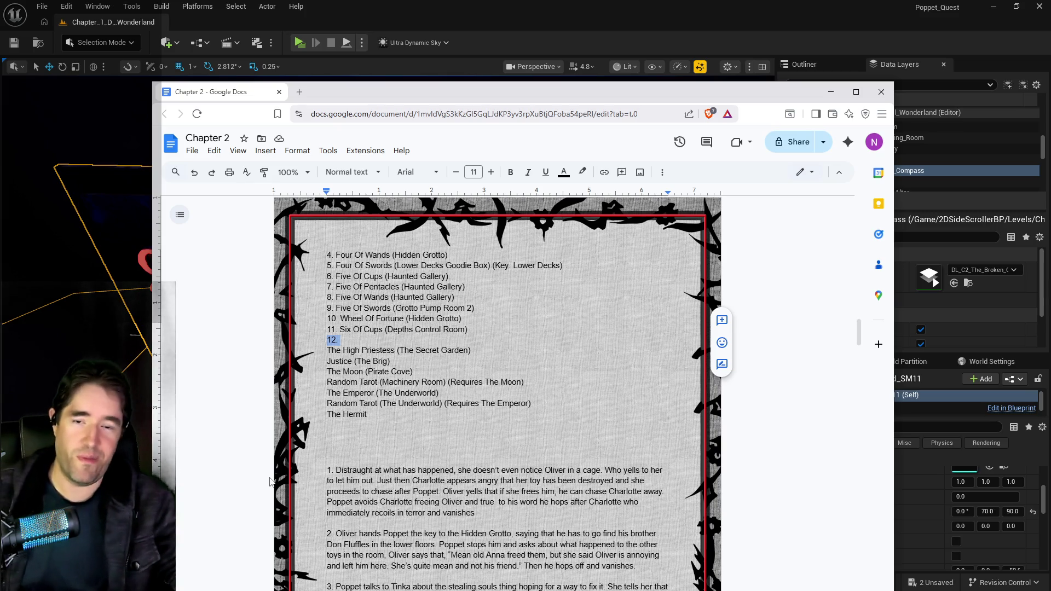
left_click_drag(535, 101, 1050, 99)
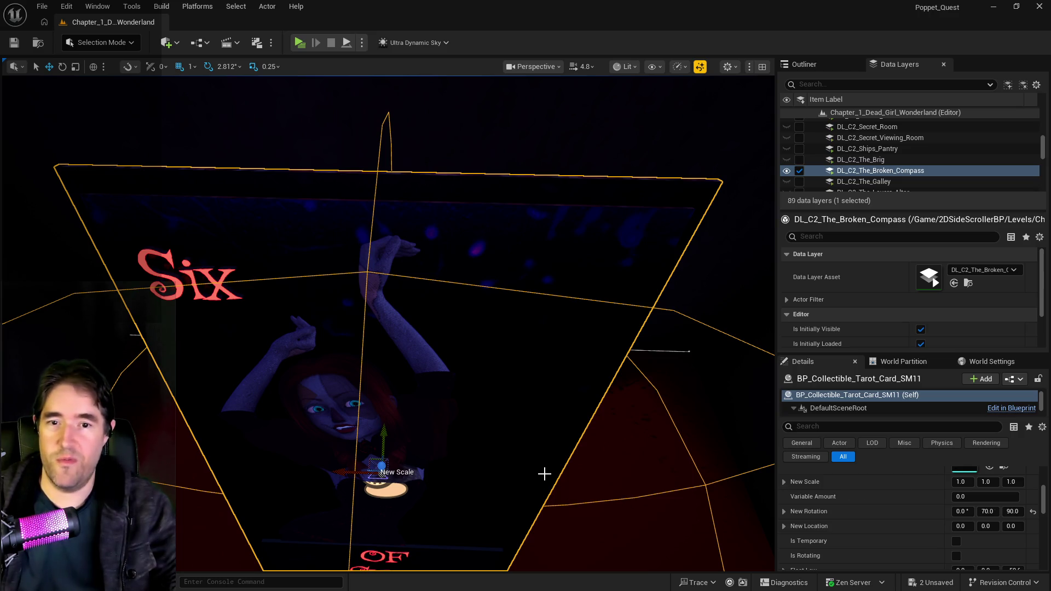
key("f")
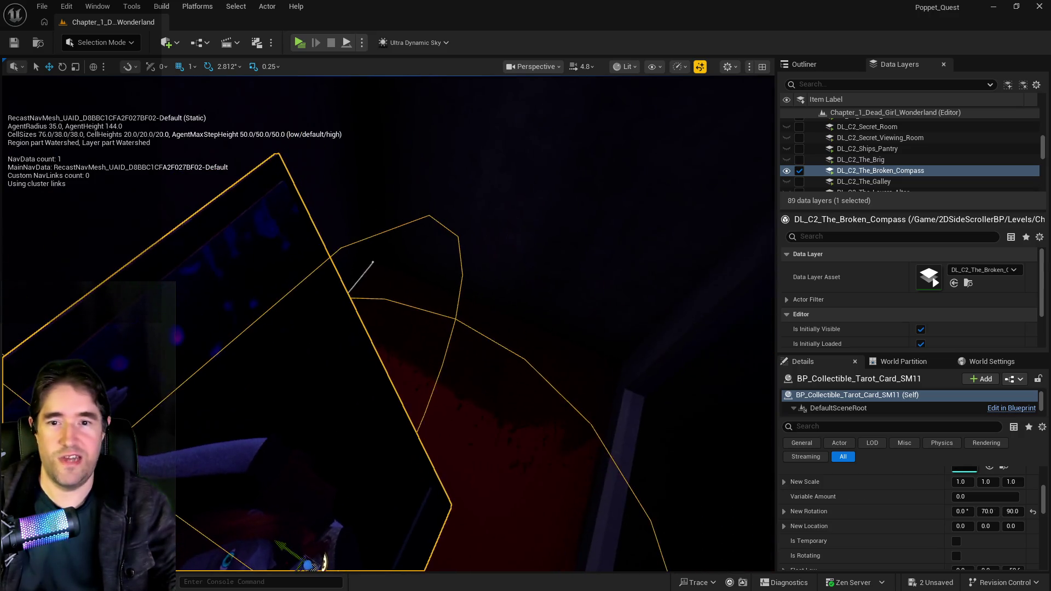
mouse_move(388, 323)
left_mouse_down()
mouse_move(416, 318)
mouse_move(378, 307)
mouse_move(394, 306)
mouse_move(387, 329)
mouse_move(364, 305)
left_mouse_up()
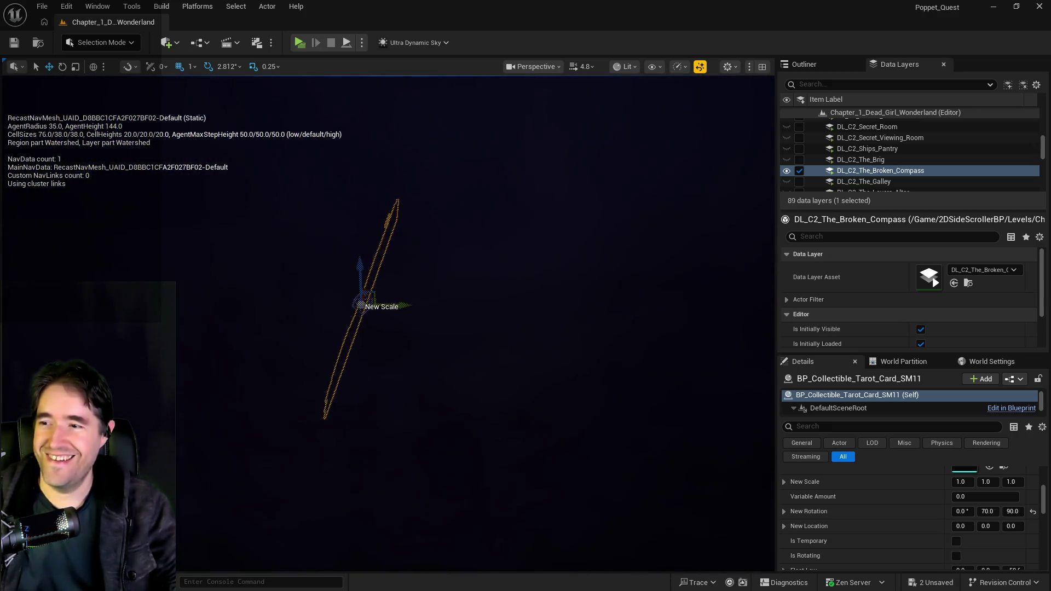
scroll(364, 305, "up", 5)
left_click_drag(446, 343, 452, 346)
left_click_drag(377, 317, 449, 328)
key("f")
mouse_move(371, 237)
left_mouse_down()
mouse_move(268, 505)
mouse_move(292, 431)
left_mouse_up()
scroll(268, 505, "up", 2)
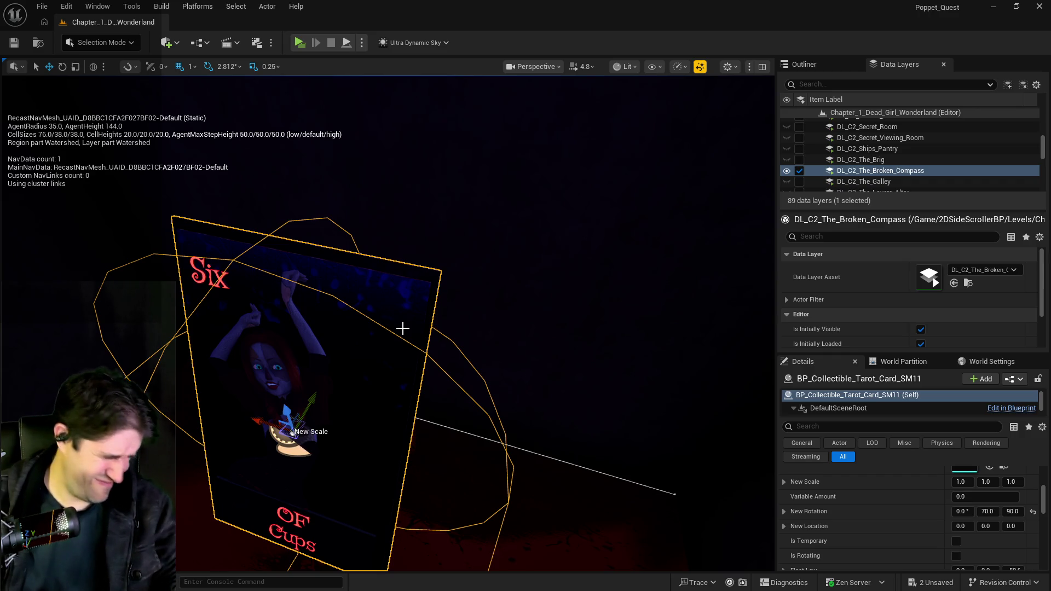
left_click_drag(495, 333, 503, 338)
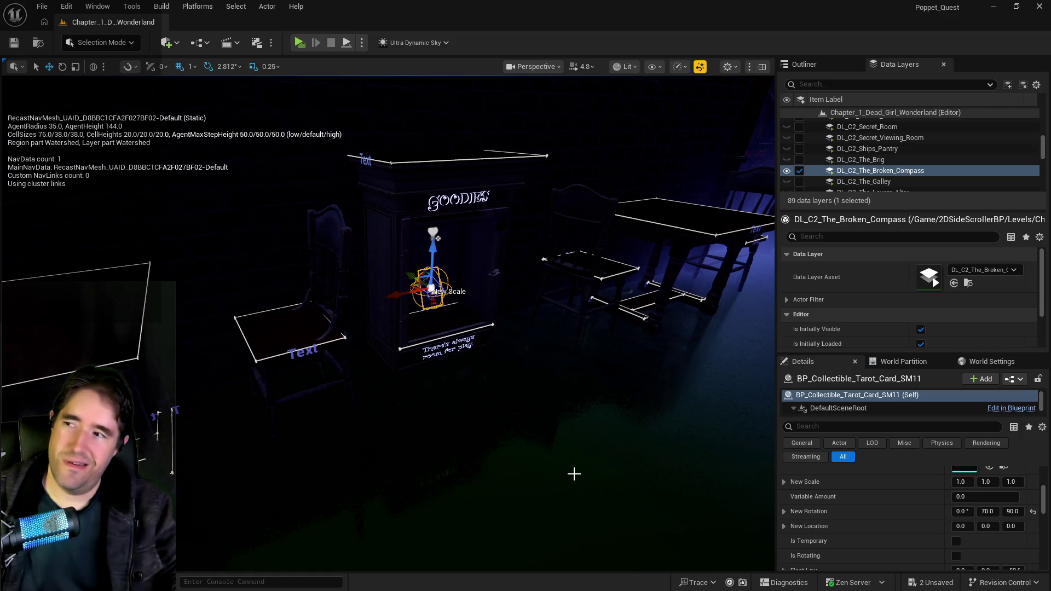
left_click_drag(571, 471, 571, 471)
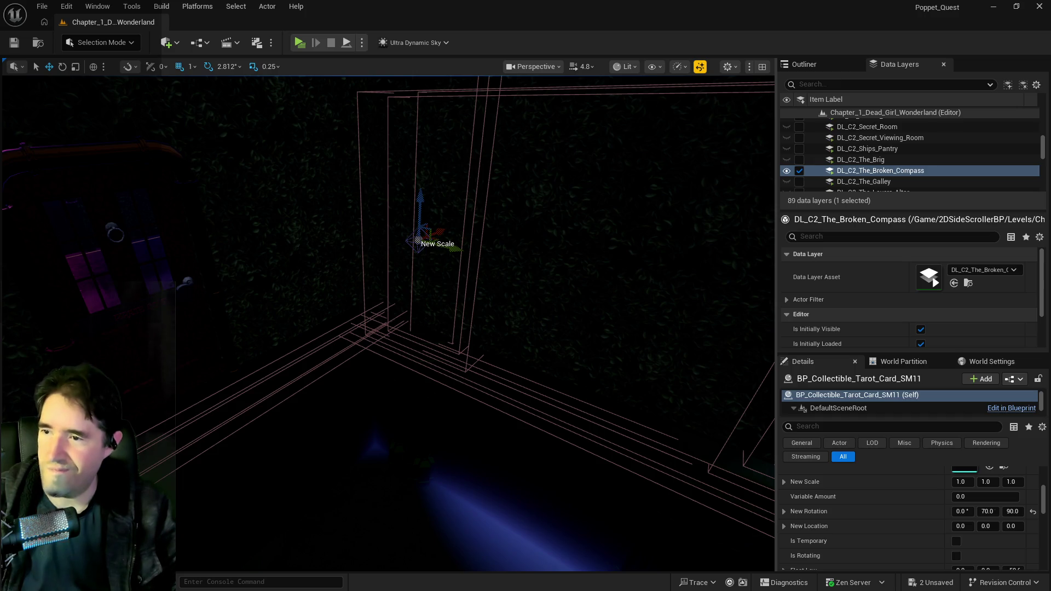
View the bone-textured floor at an angle, hide the navmesh debug readout, and switch to the X post.
key("p")
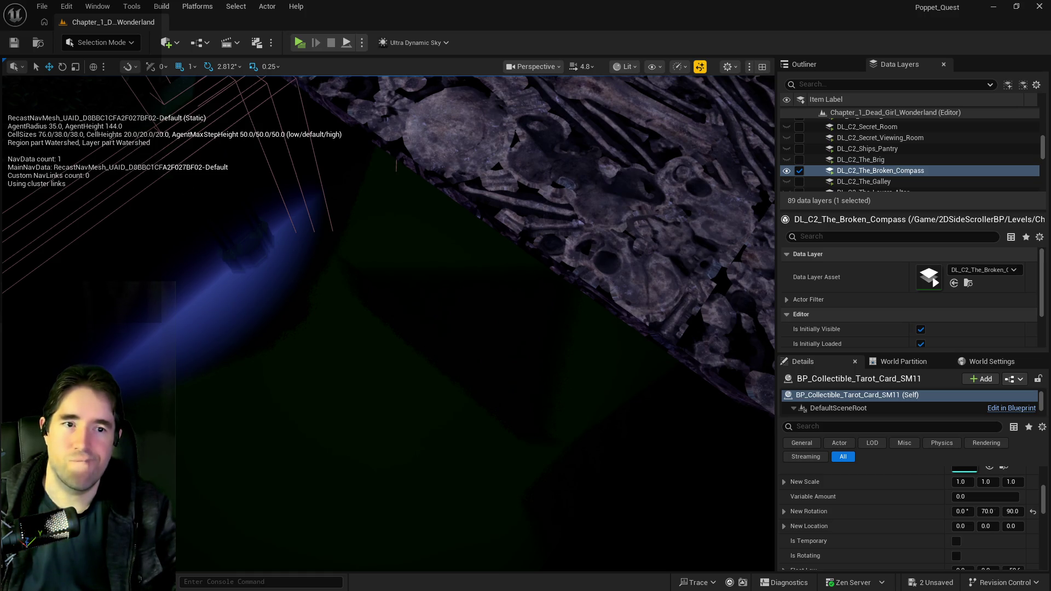
mouse_move(602, 328)
left_mouse_down()
mouse_move(678, 368)
mouse_move(376, 247)
mouse_move(412, 270)
left_mouse_up()
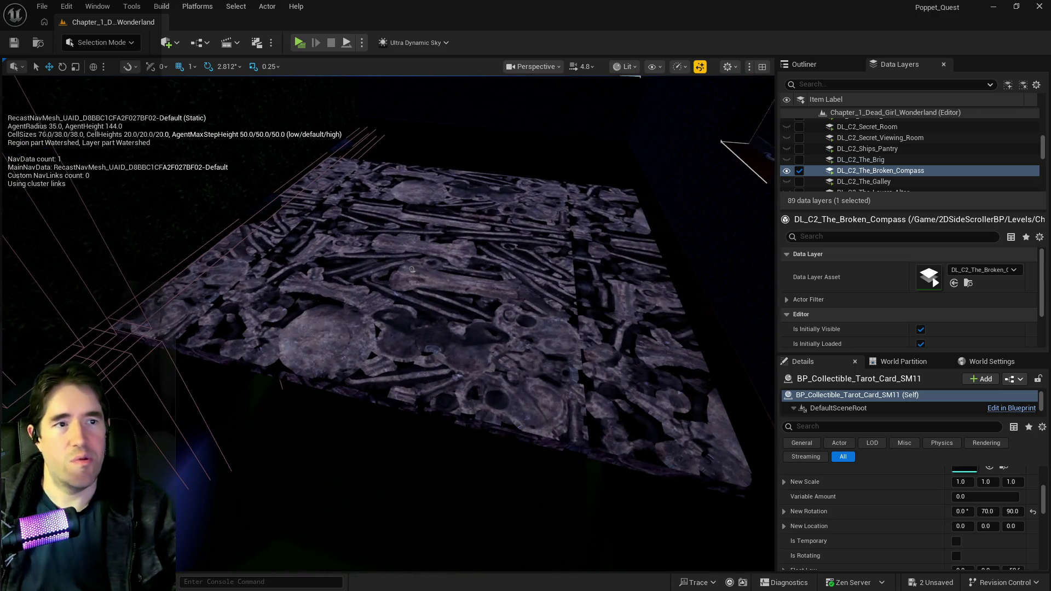
key("p")
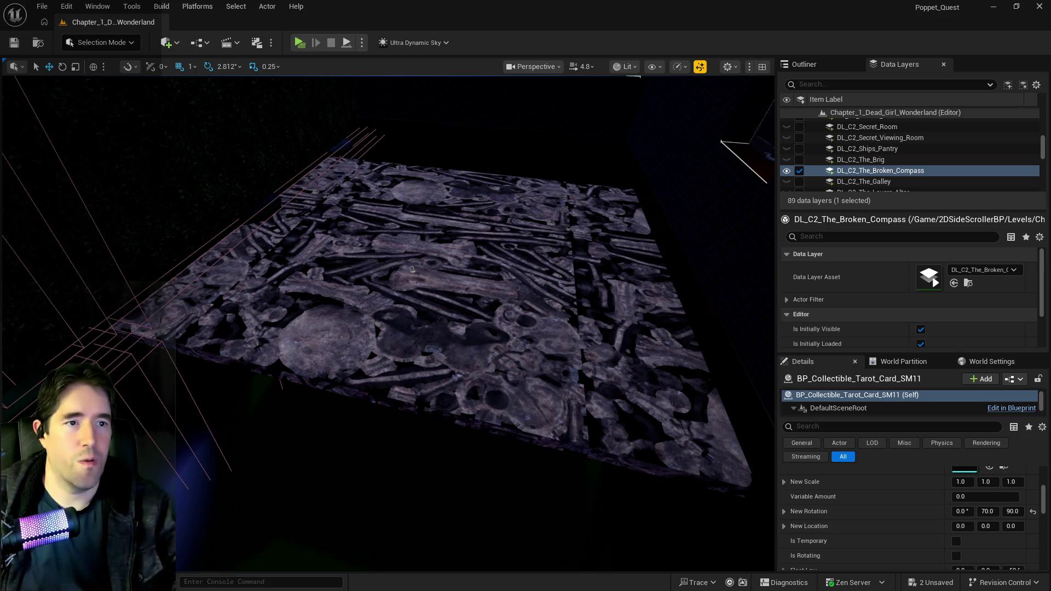
key("alt+Tab")
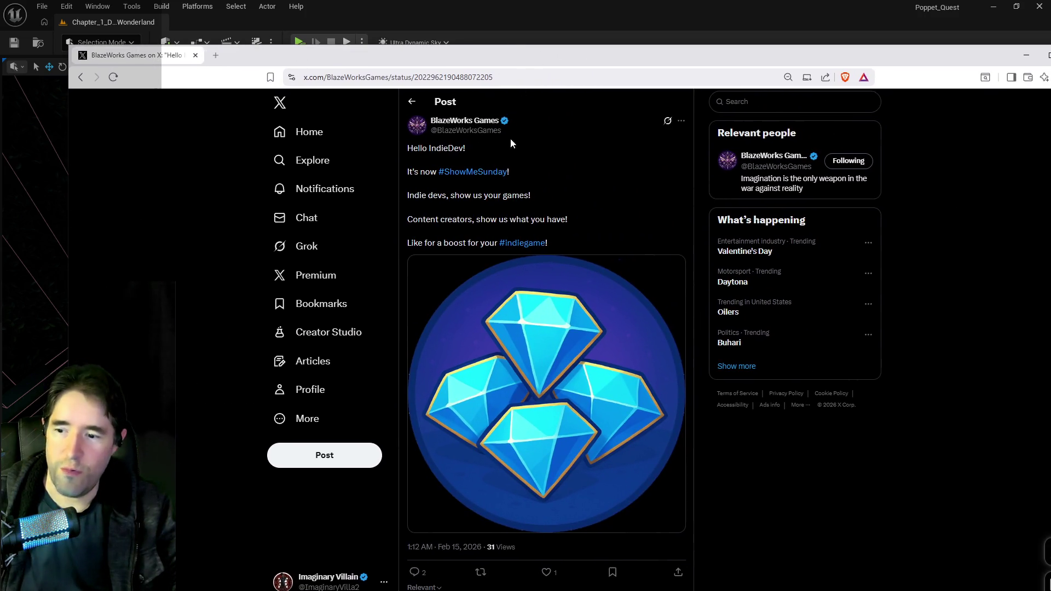
Reply to the BlazeWorks Show Me Sunday post with the pasted game-post link.
scroll(540, 292, "down", 2)
left_click(514, 484)
key("ctrl+v")
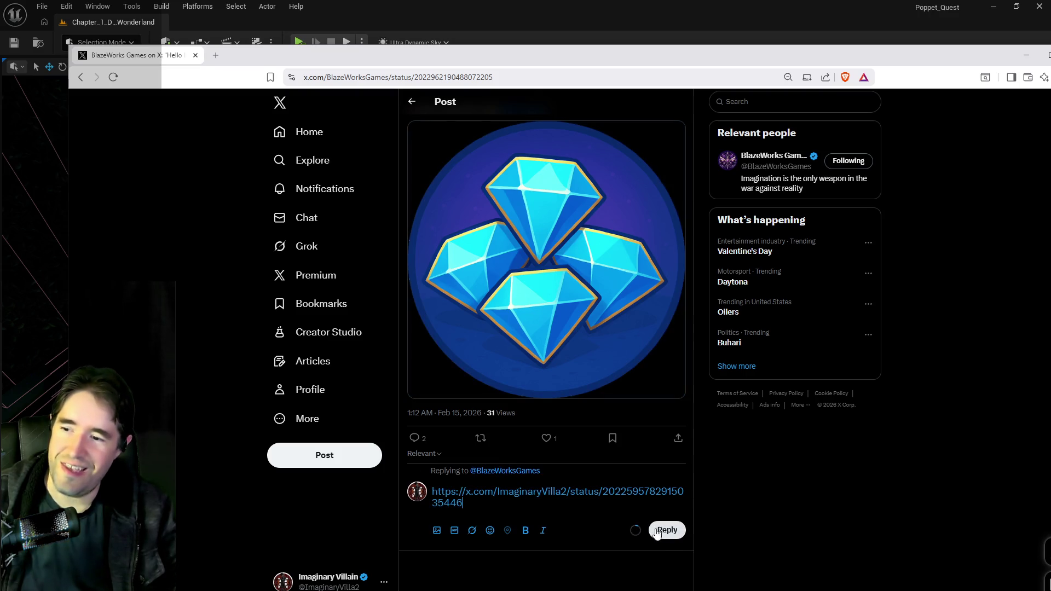
key("ctrl+Return")
Post the same link as a reply on the Upper Echelon post, then move the browser off screen.
scroll(582, 225, "up", 3)
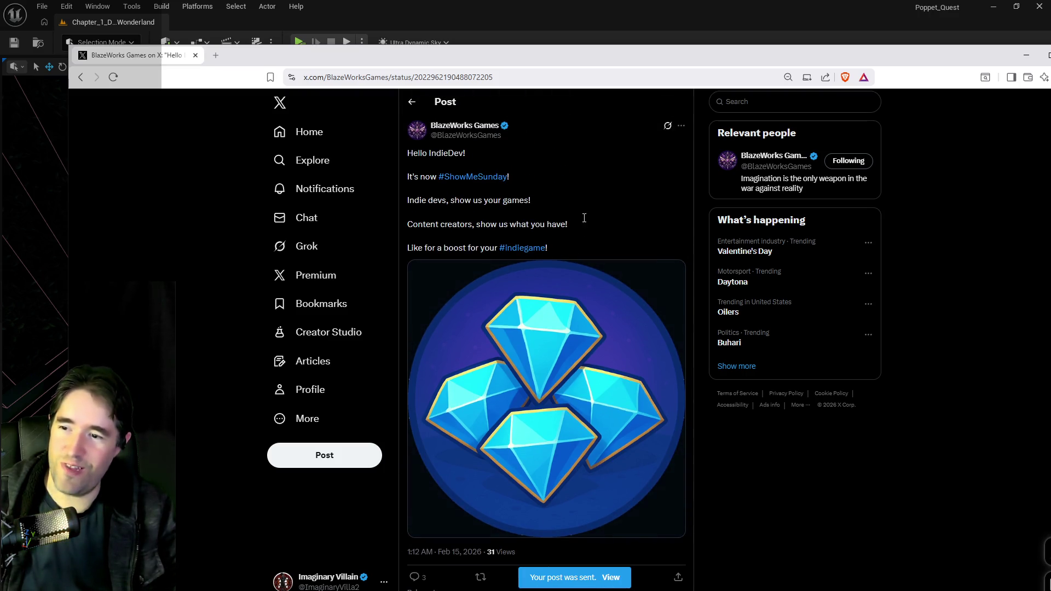
left_click(412, 102)
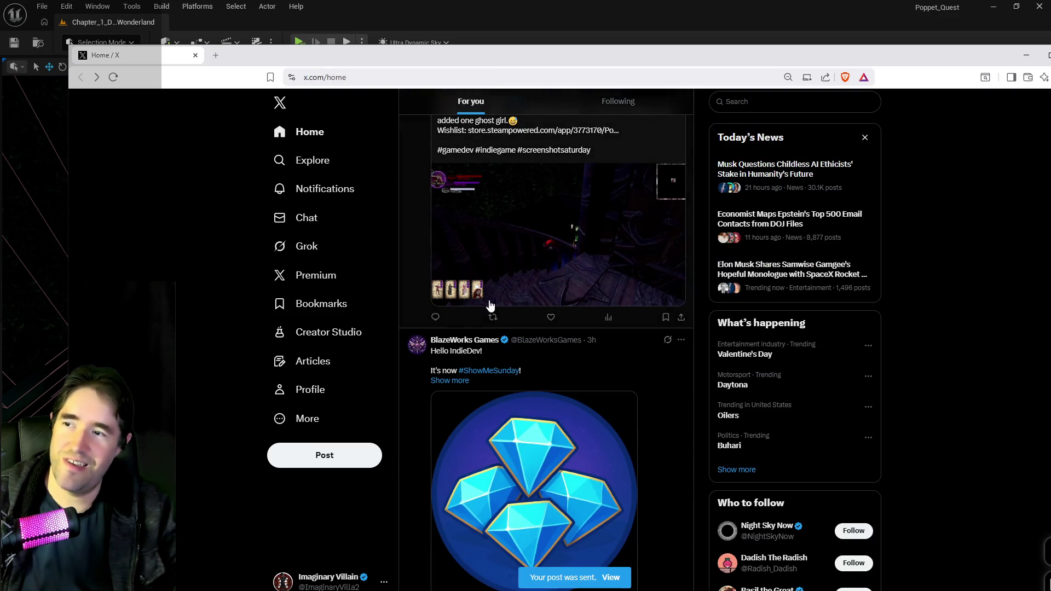
scroll(485, 310, "down", 7)
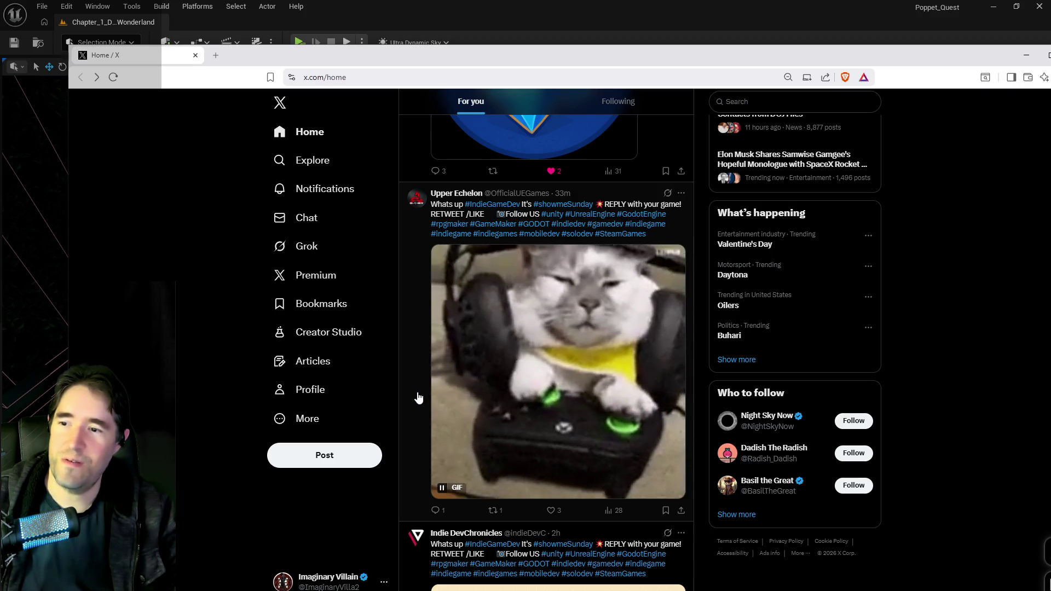
left_click(419, 359)
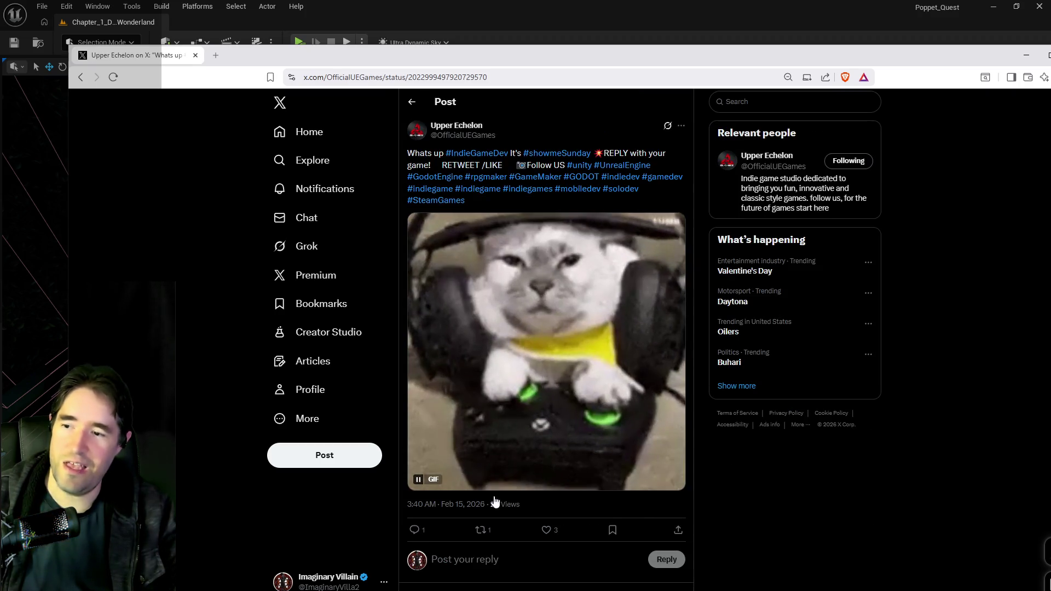
key("ctrl+v")
left_click(668, 498)
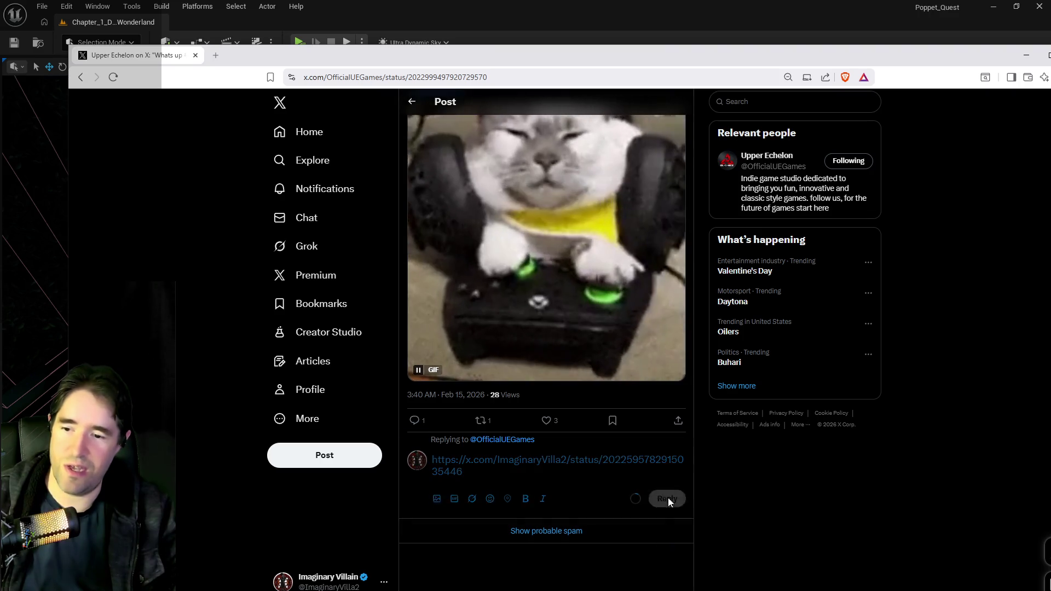
left_click_drag(605, 61, 1050, 82)
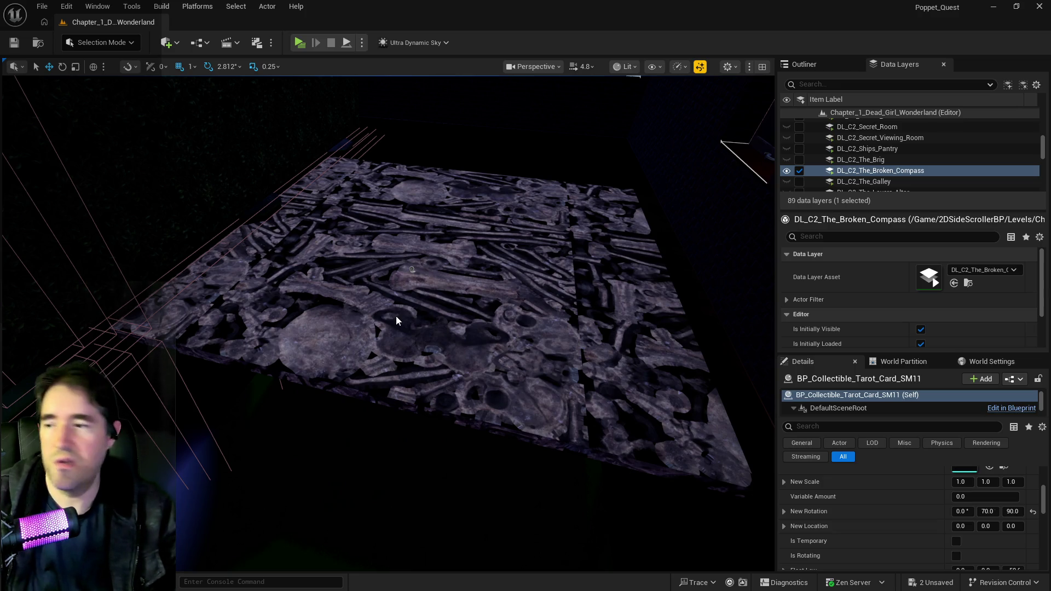
Frame the tarot card, then select DL_C2_Crows_Nest through DL_C2_The_Underworld and make all 25 visible.
key("f")
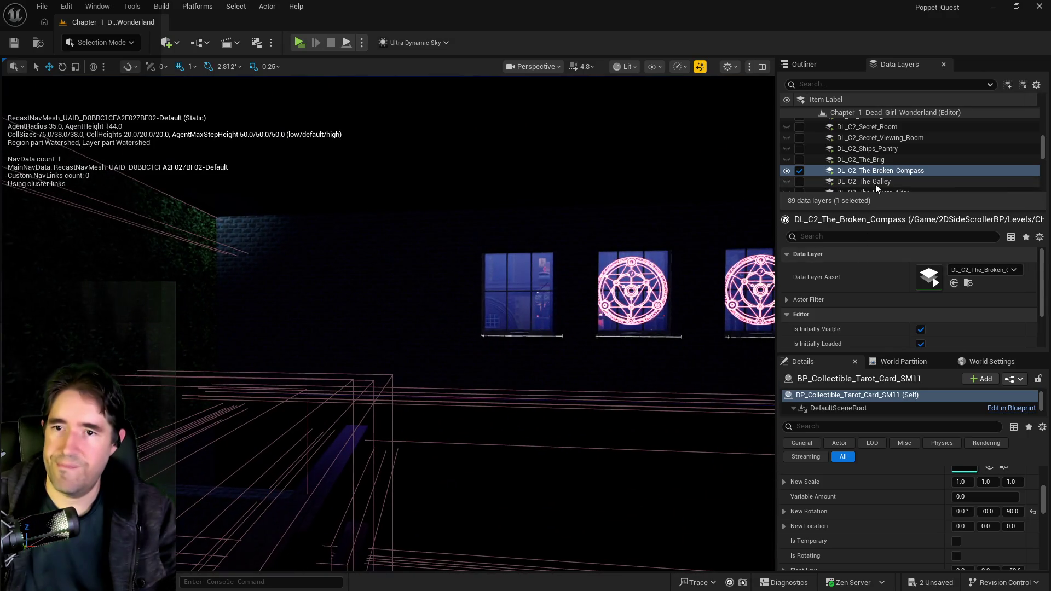
scroll(876, 184, "up", 3)
scroll(863, 156, "up", 5)
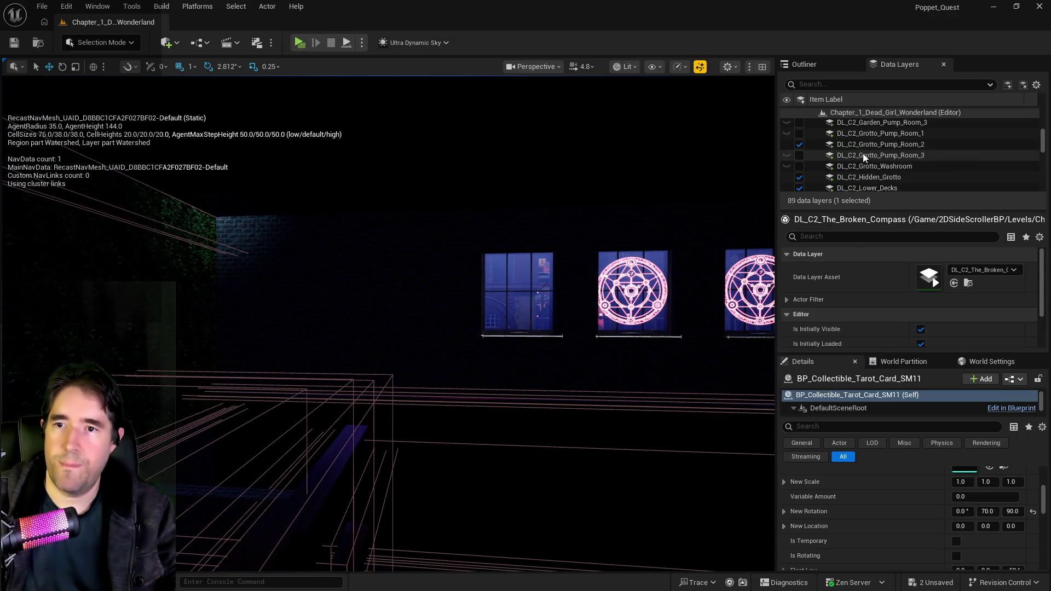
scroll(859, 162, "up", 2)
left_click(859, 160)
scroll(859, 162, "down", 5)
scroll(859, 162, "down", 5)
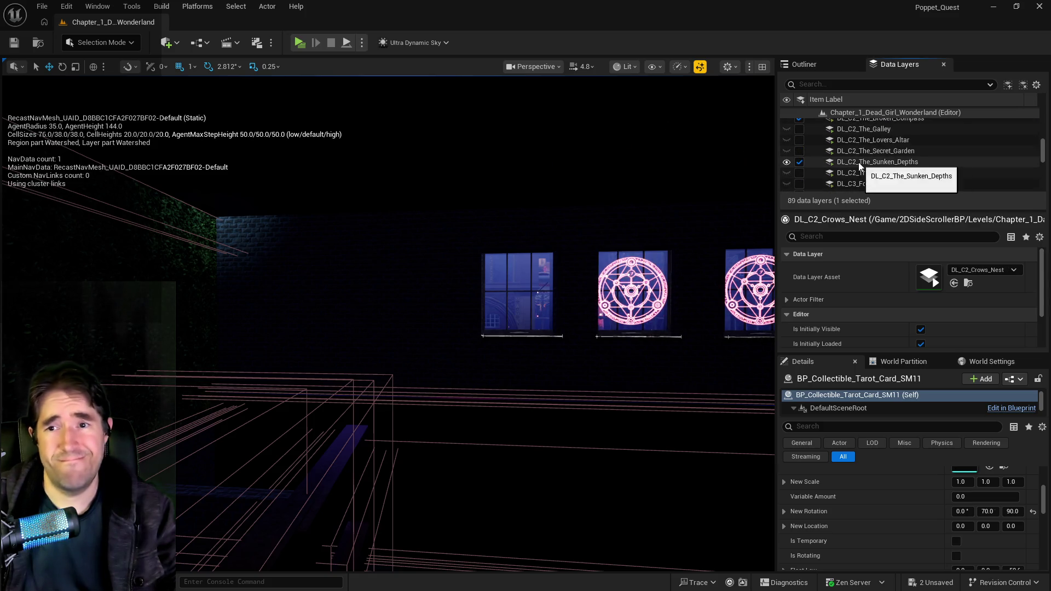
scroll(852, 165, "down", 1)
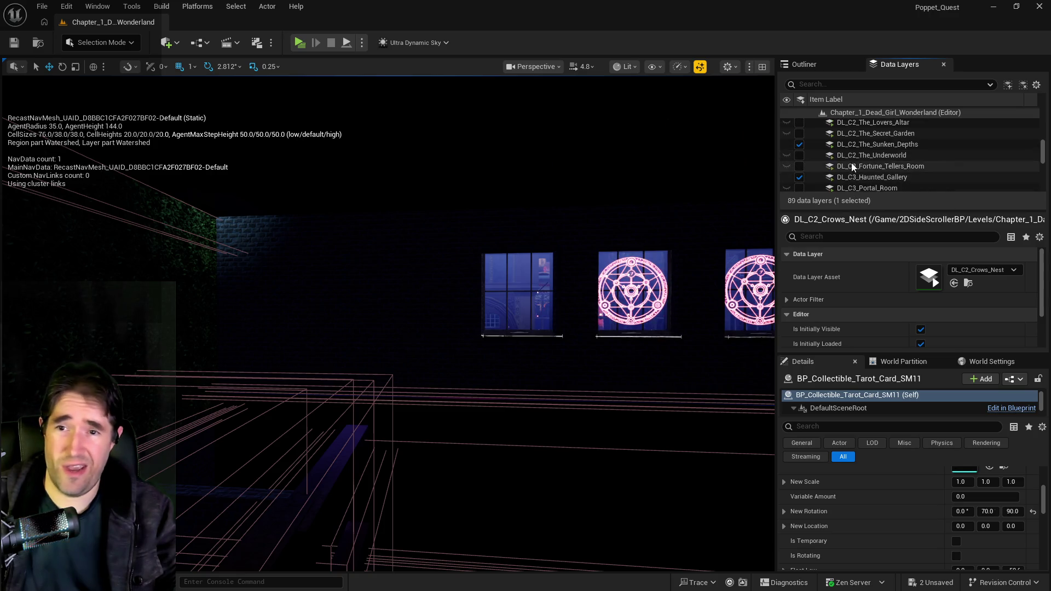
left_click(852, 157, "shift")
left_click(800, 158)
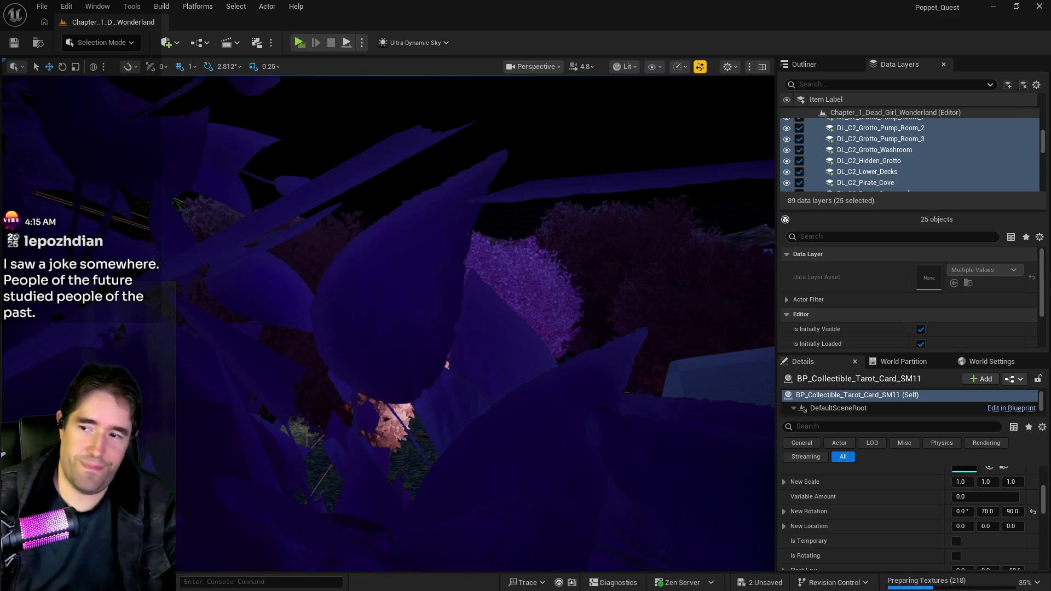
Fly through the Chapter 2 rooms, from the purple-tree clearing and picnic table to the staircase room.
key("p")
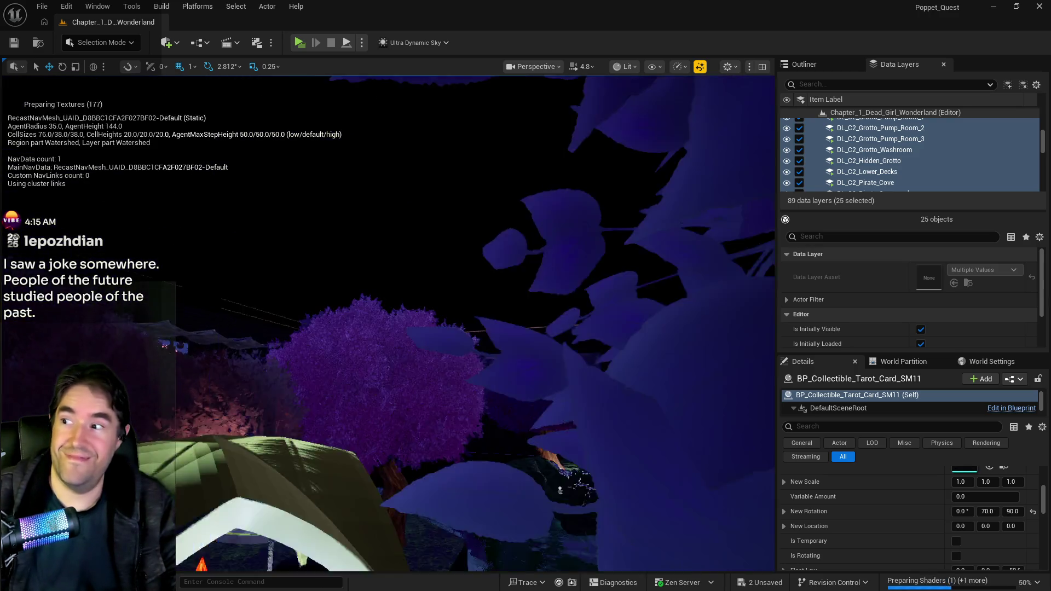
key("s")
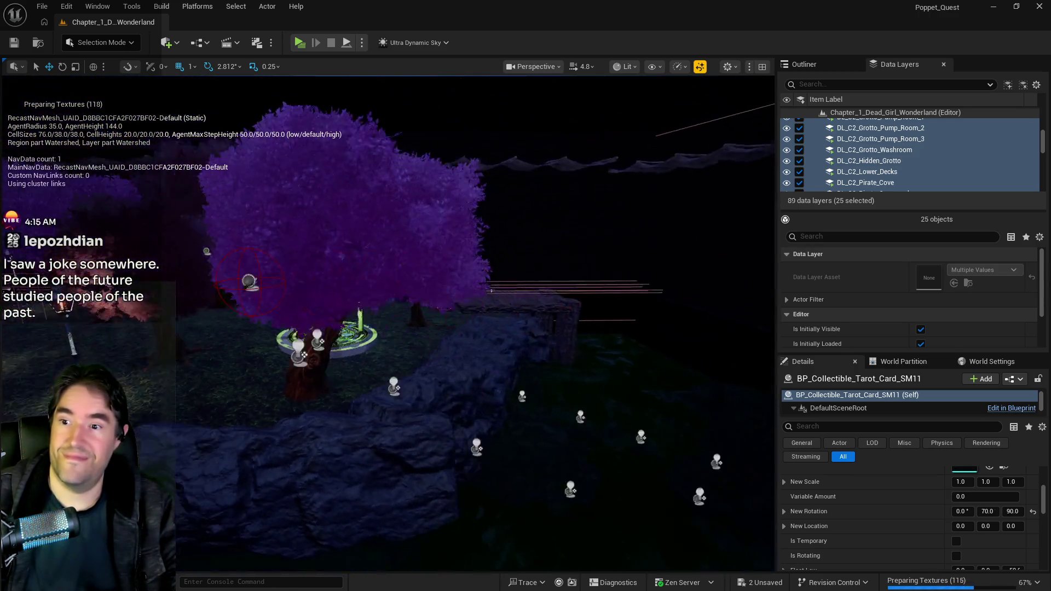
key("w")
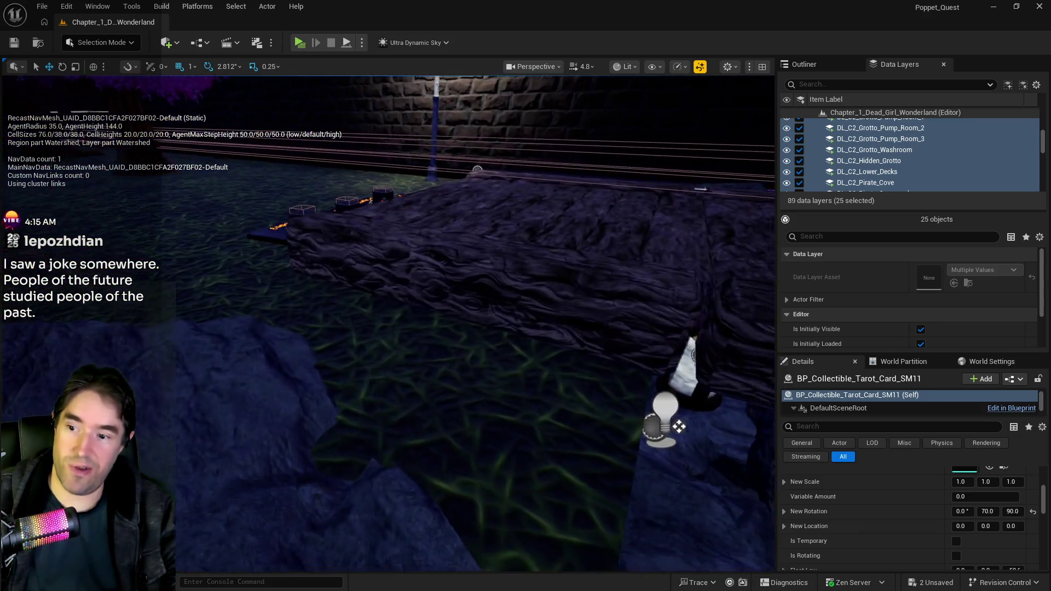
key("s")
key("d")
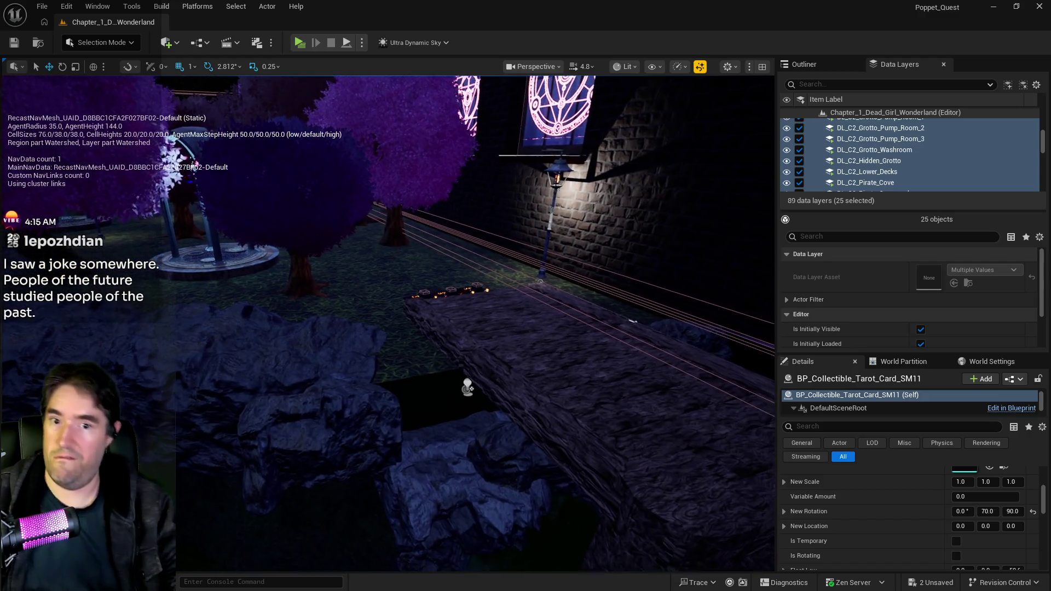
key("a")
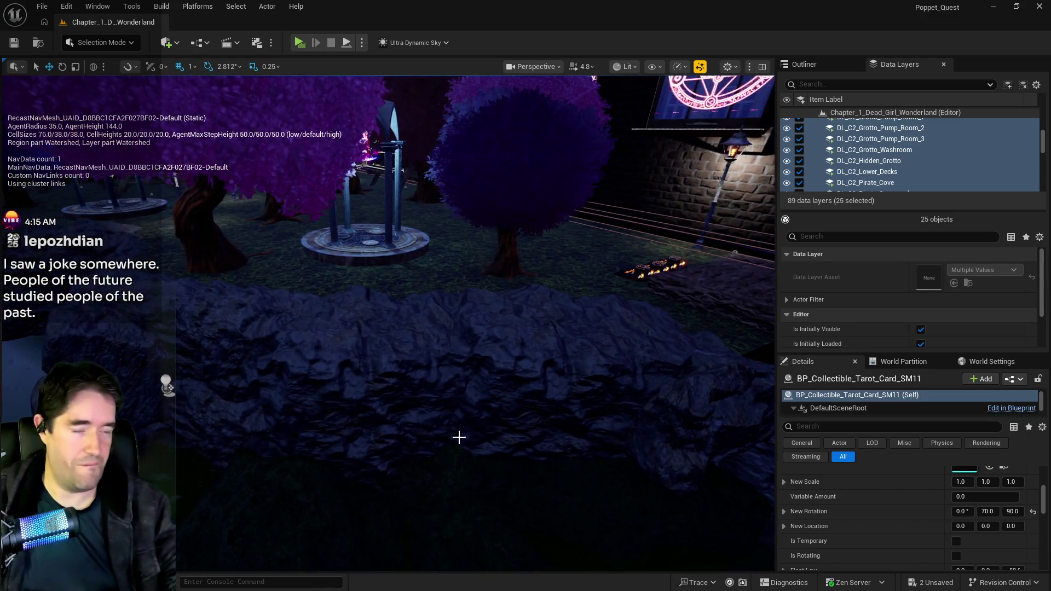
key("w")
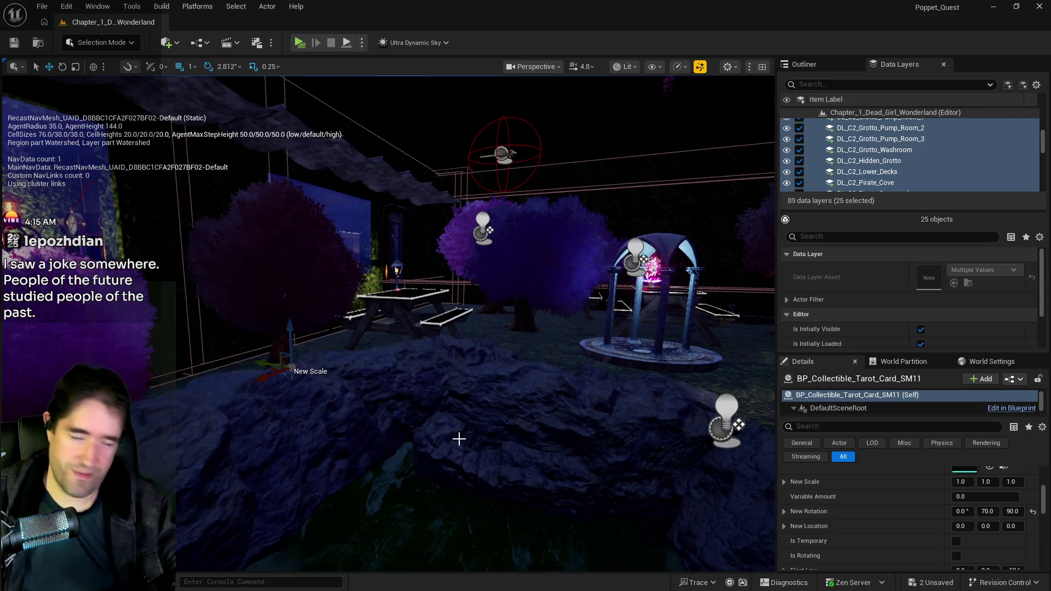
key("w")
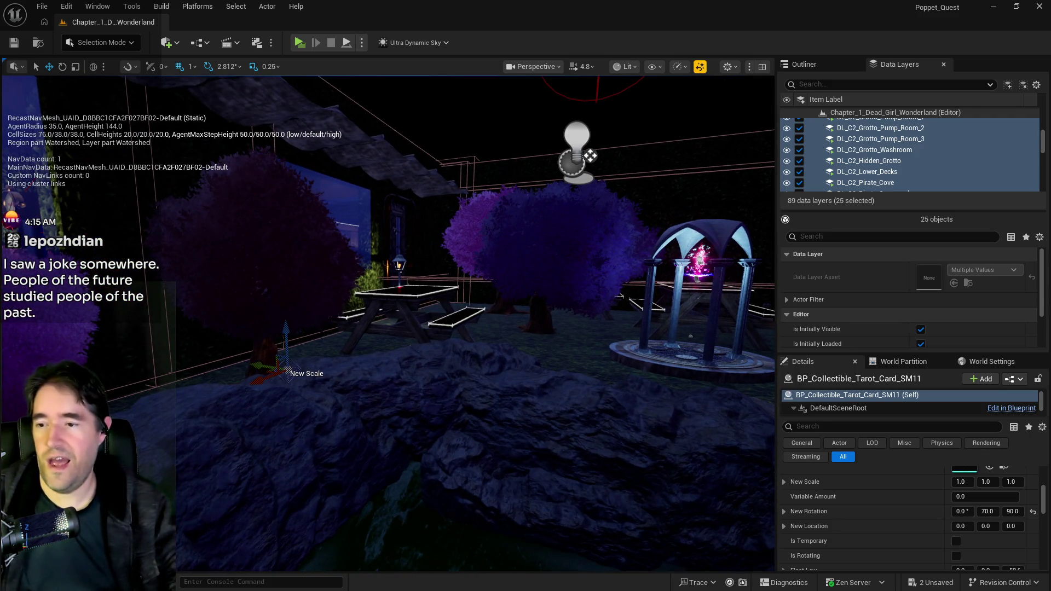
key("w")
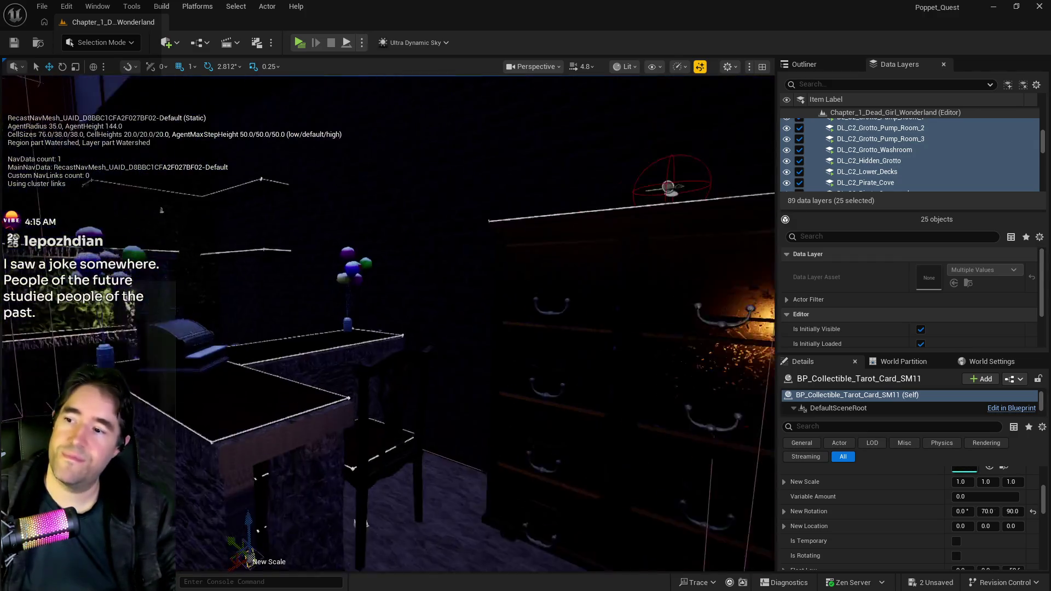
key("w")
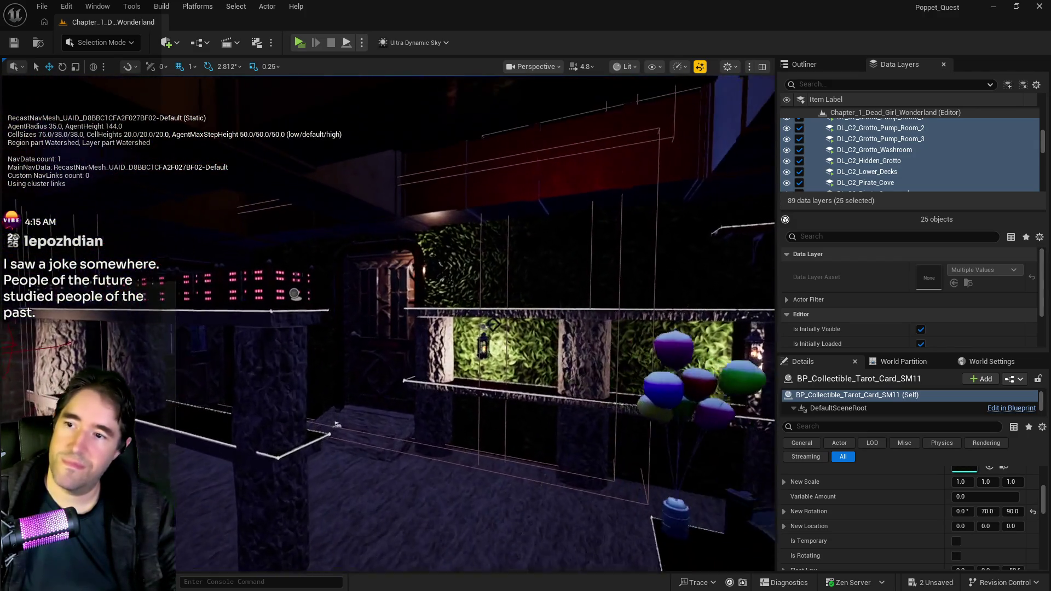
key("w")
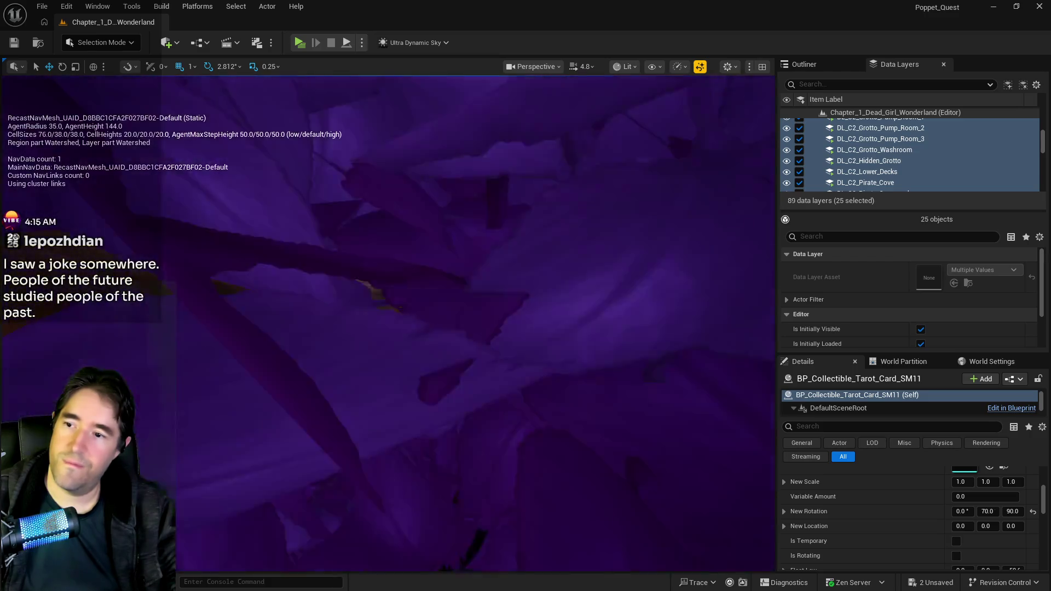
key("w")
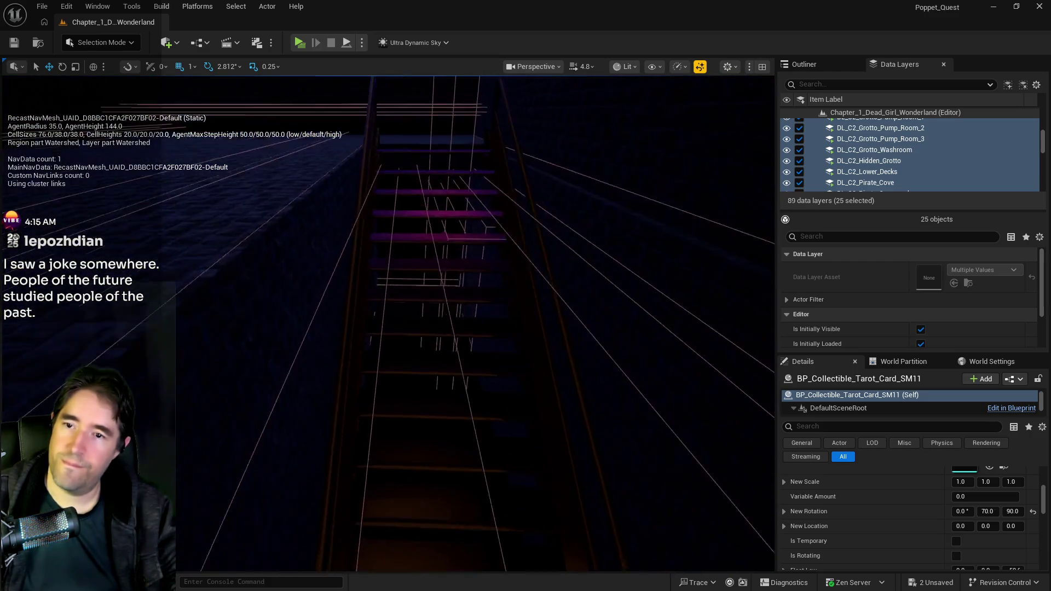
Make the DL_C3_Toymakers_Office data layer visible.
scroll(848, 142, "down", 5)
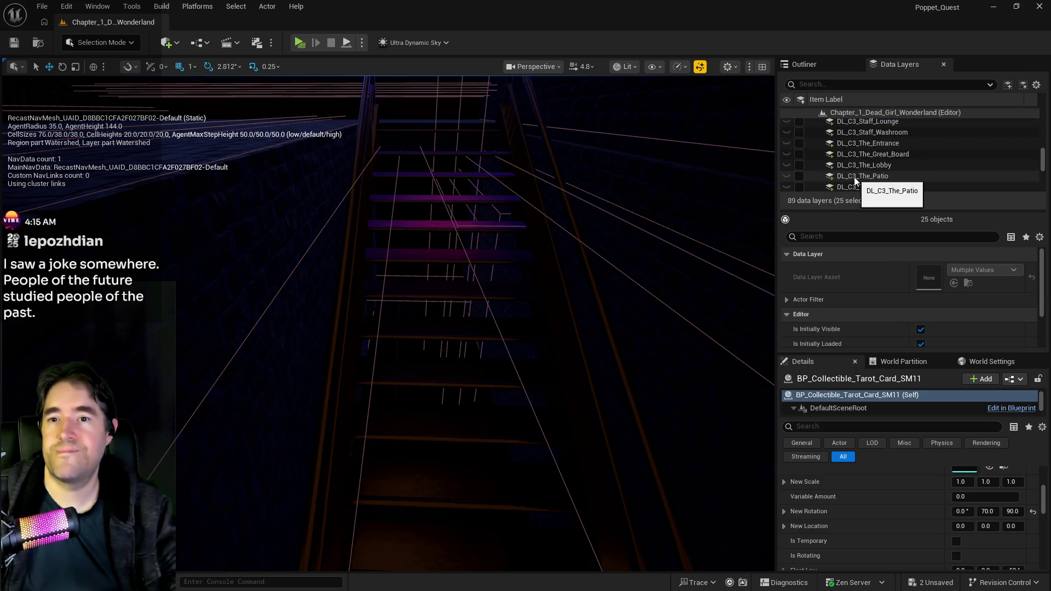
scroll(854, 176, "down", 3)
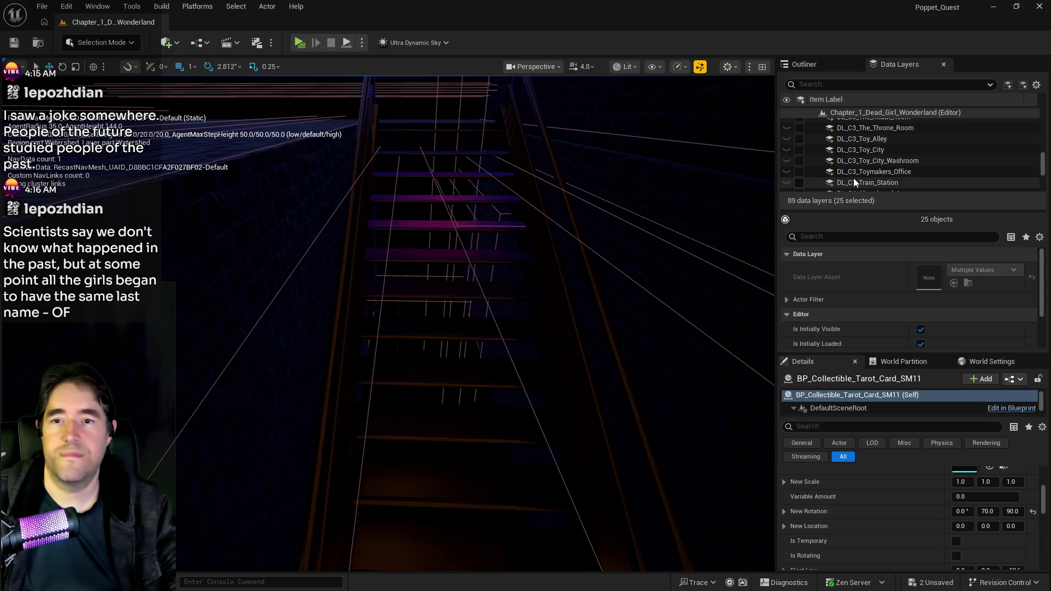
left_click(813, 172)
left_click(800, 172)
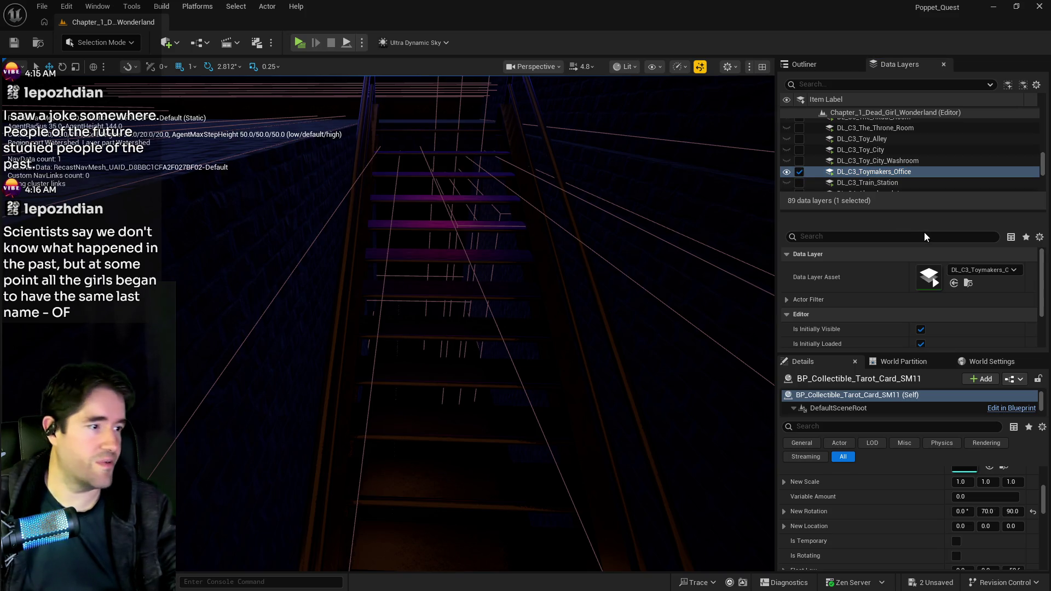
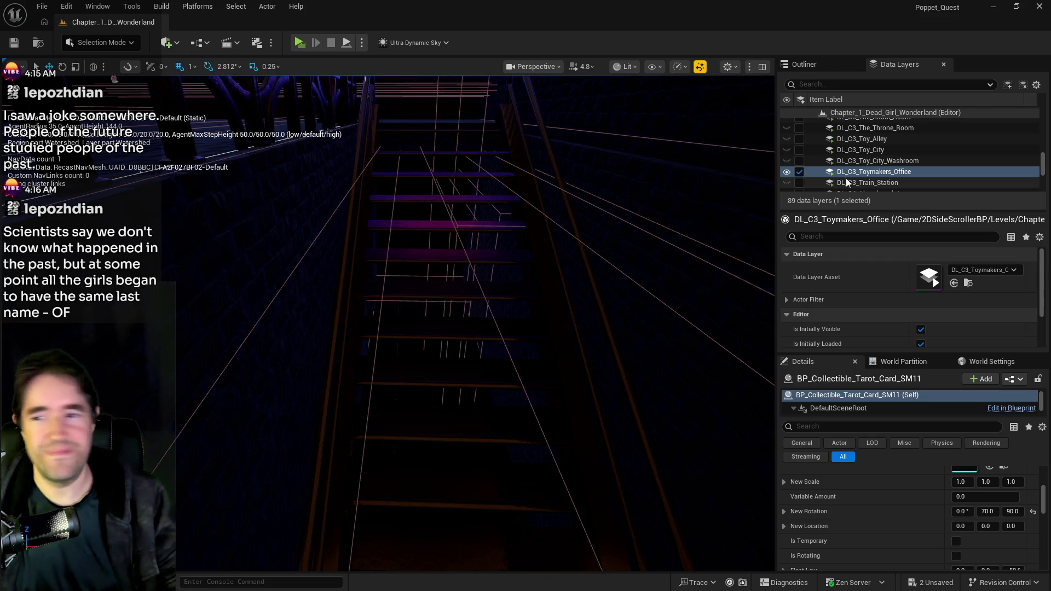
Frame the tarot card, then fly through the dark level past the glowing tarot circle.
key("f")
mouse_move(447, 229)
left_mouse_down()
mouse_move(395, 230)
mouse_move(448, 228)
mouse_move(427, 241)
mouse_move(441, 242)
left_mouse_up()
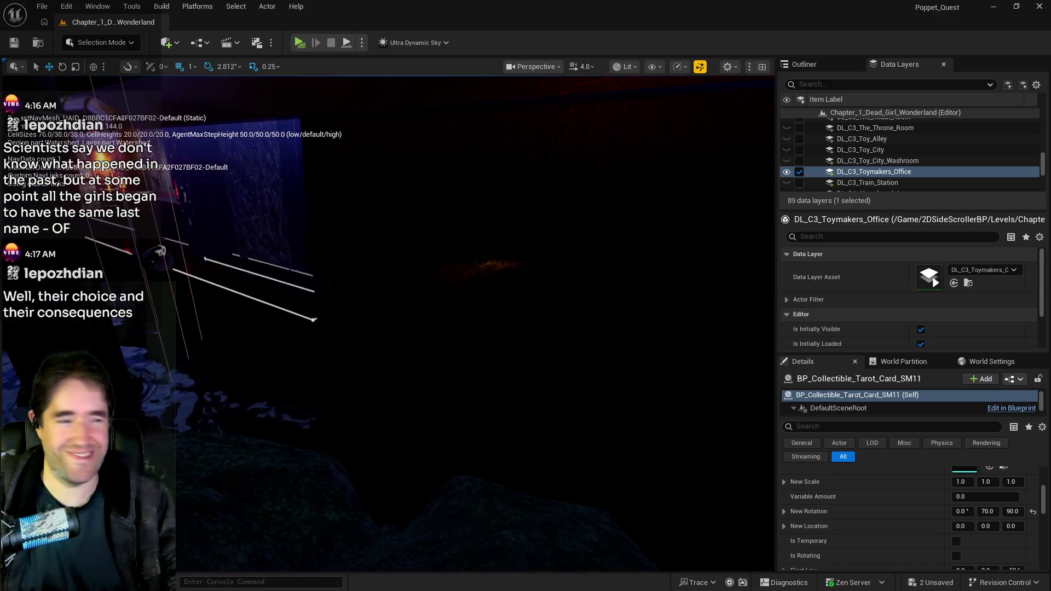
left_click_drag(365, 323, 373, 322)
left_click_drag(254, 348, 254, 348)
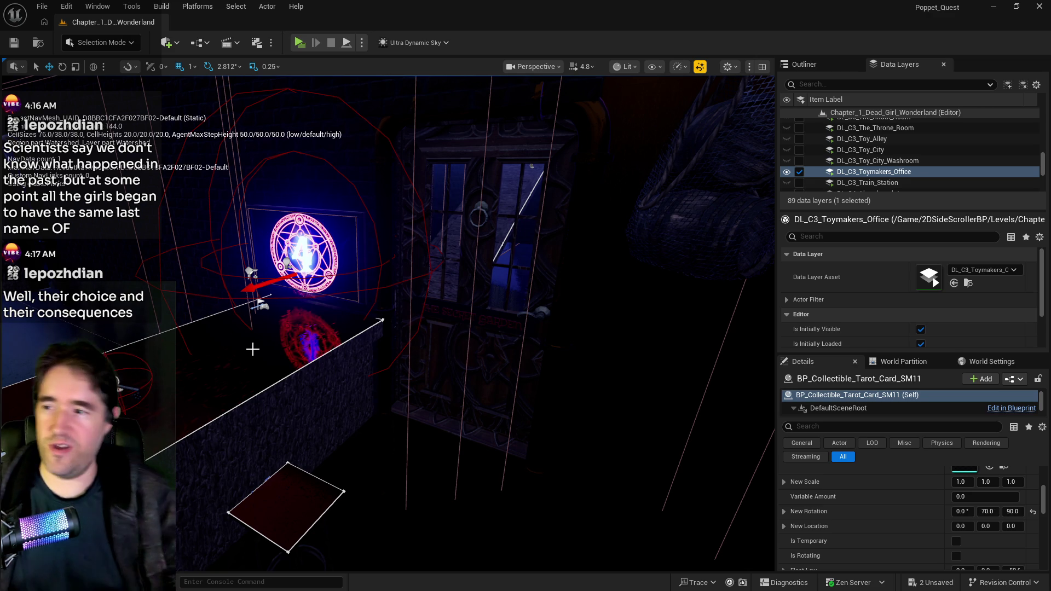
left_click_drag(270, 335, 220, 340)
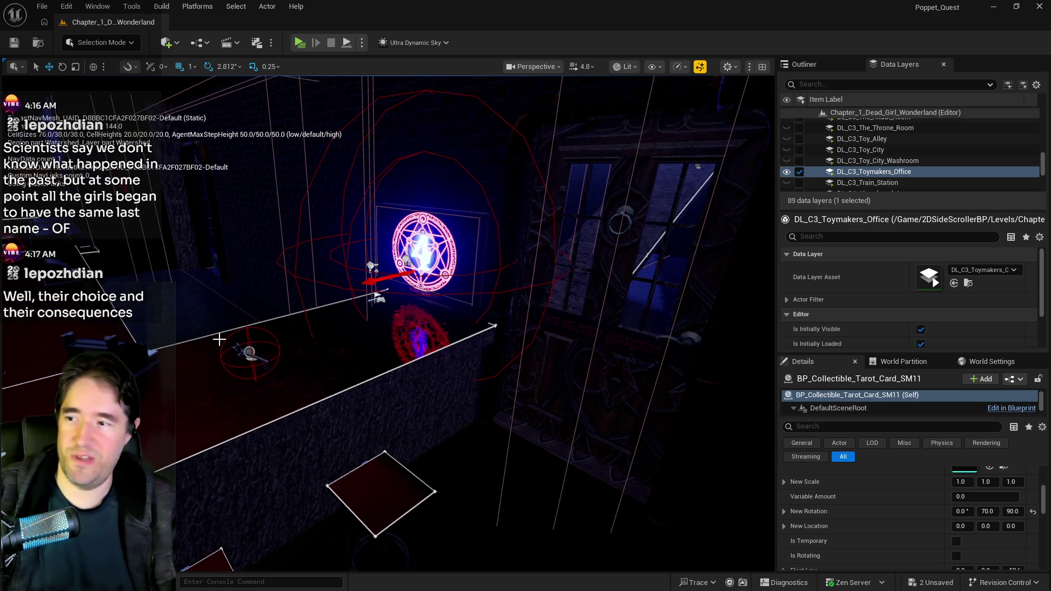
Select and frame the collectible key, the painting, and the tarot card in turn.
left_click(249, 351)
key("f")
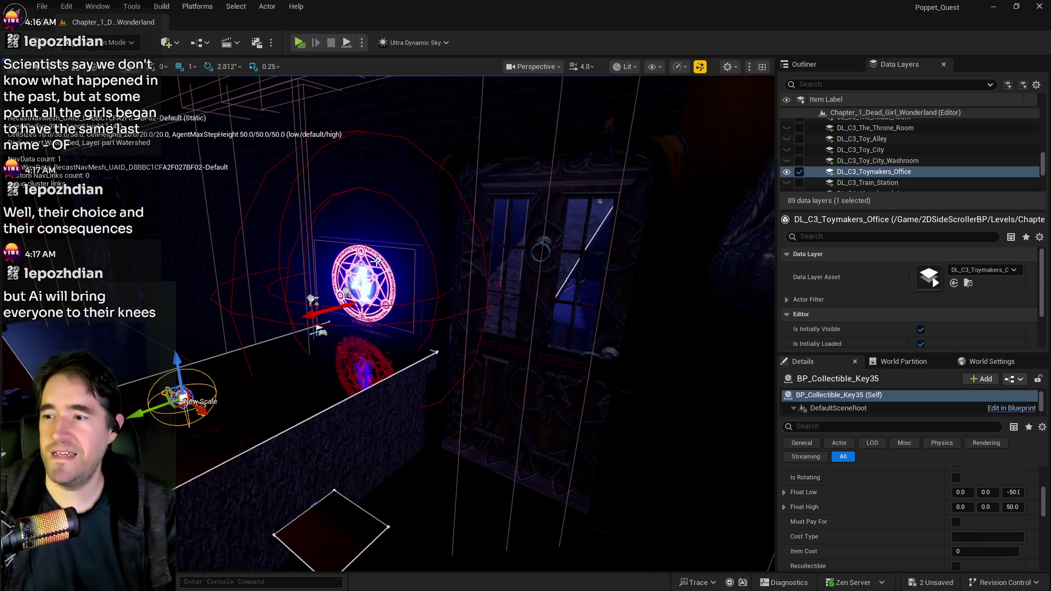
left_click(376, 261)
key("f")
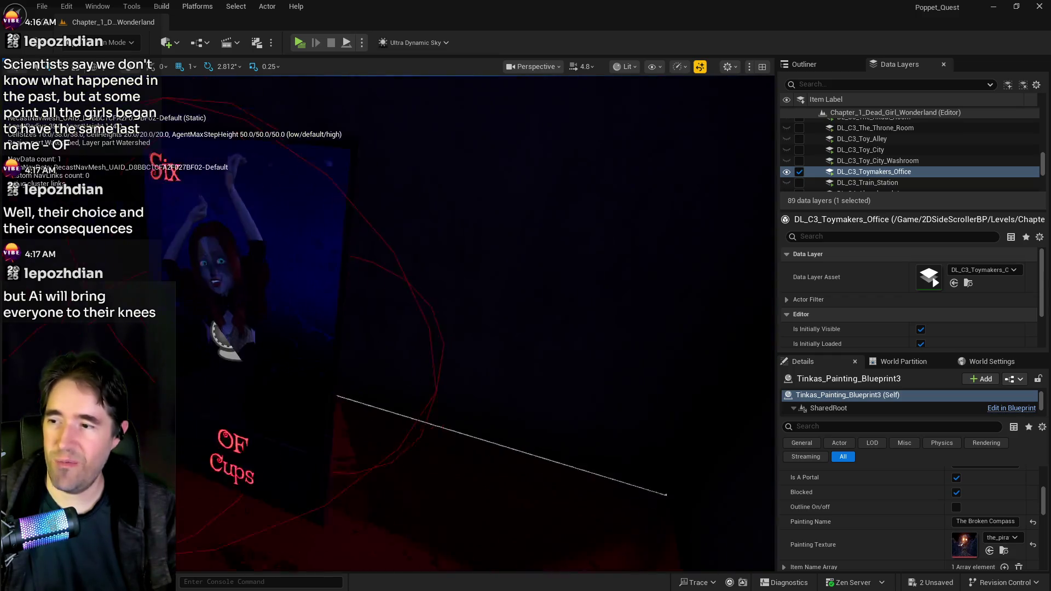
left_click(354, 321)
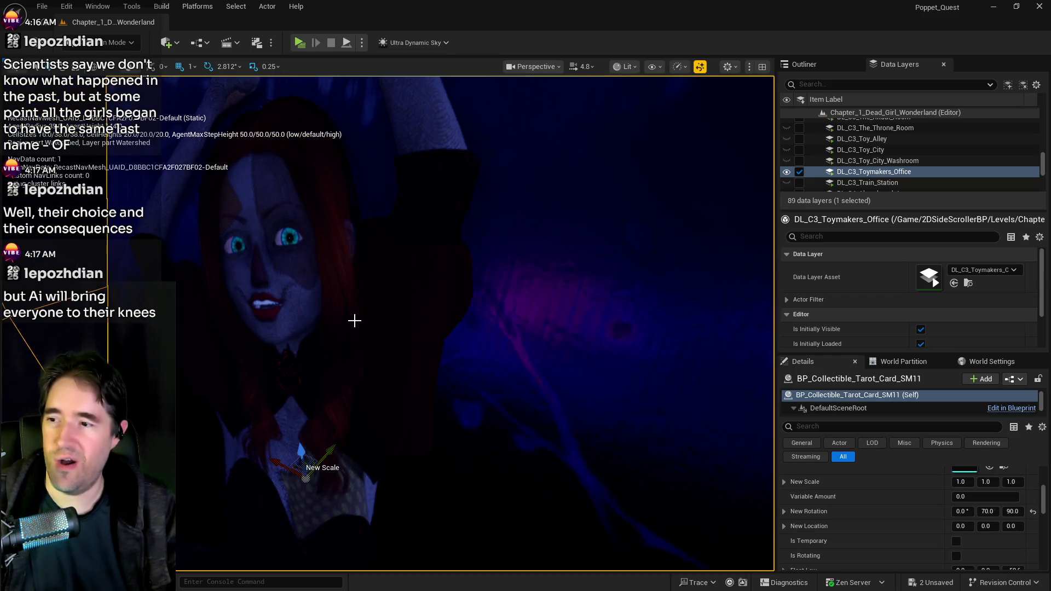
key("f")
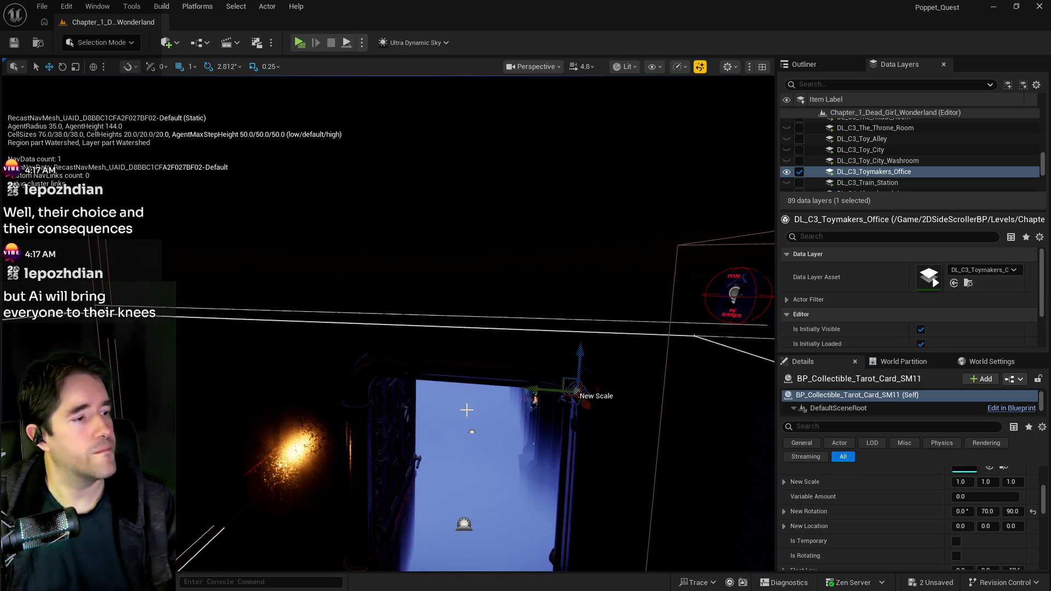
Fly through the blue doorway, past the spiral staircase, out to the purple-tree garden.
key("w")
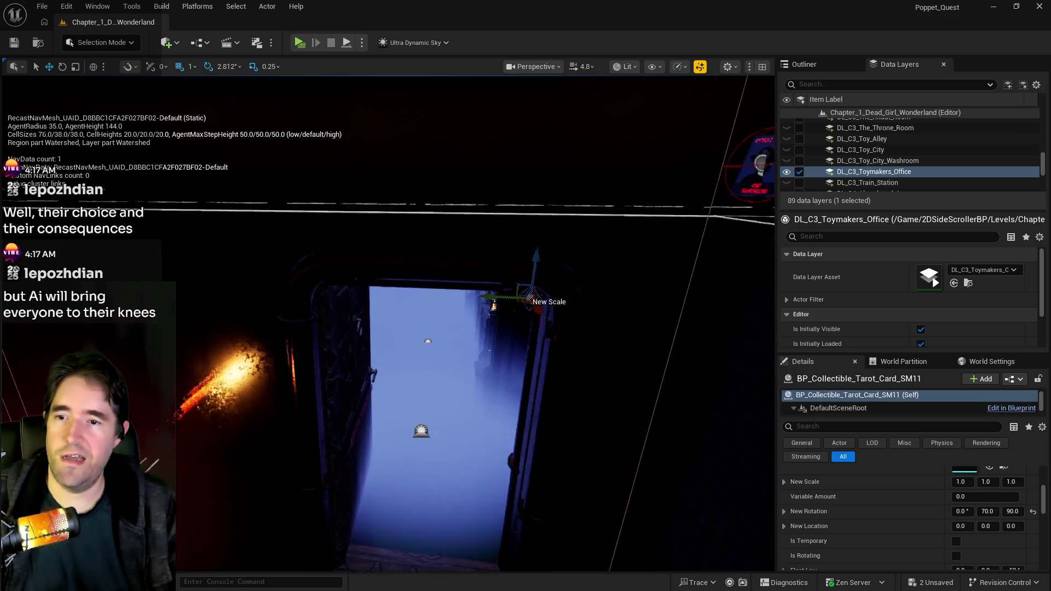
key("w")
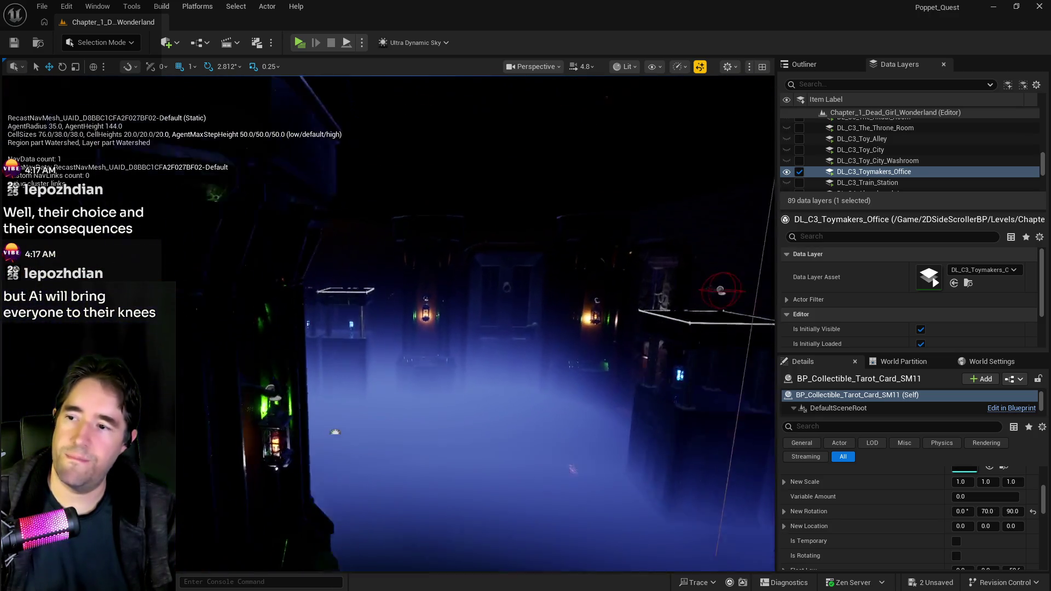
key("w")
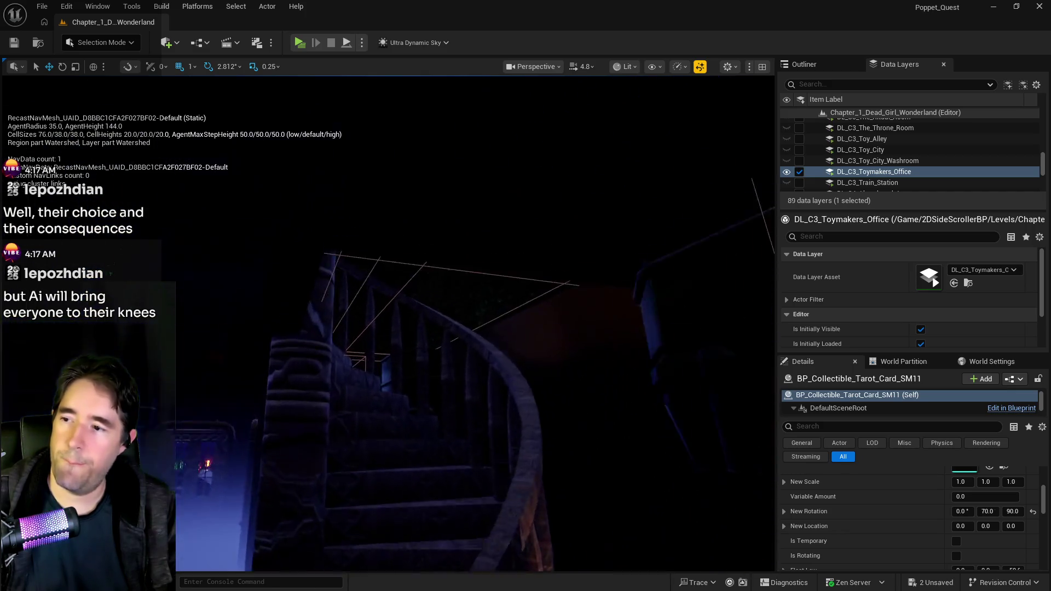
key("w")
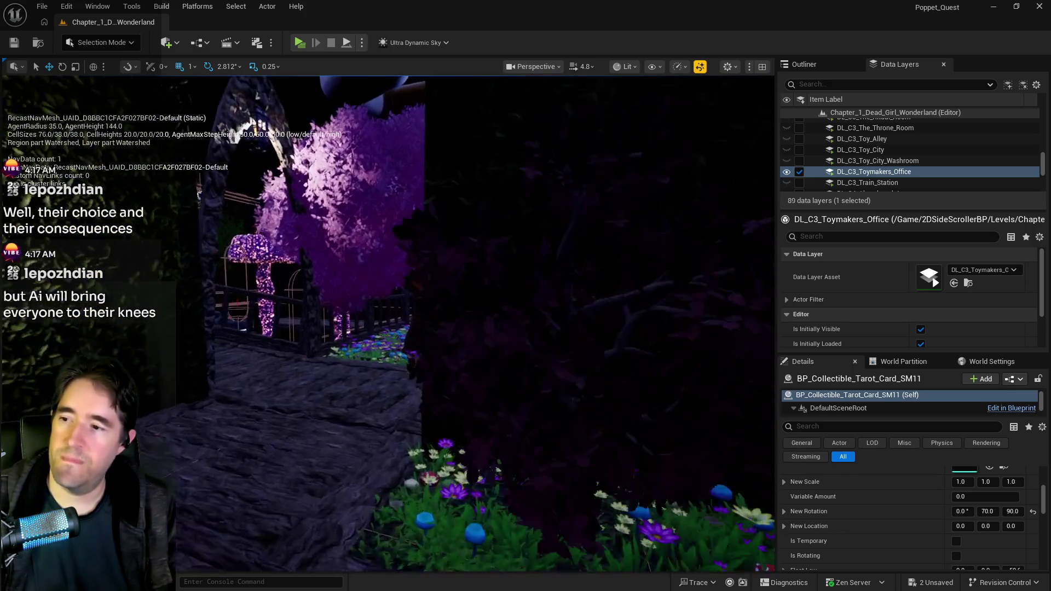
key("s")
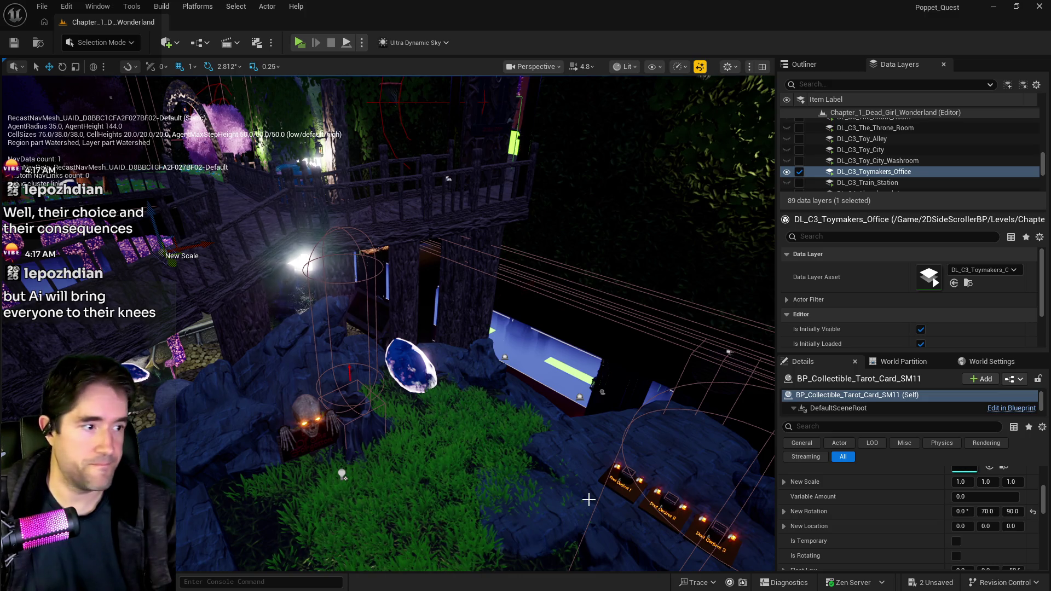
Fly past the purple mushroom and balconies toward the blue stepped structure.
mouse_move(588, 499)
left_mouse_down()
mouse_move(525, 427)
mouse_move(619, 436)
mouse_move(597, 440)
left_mouse_up()
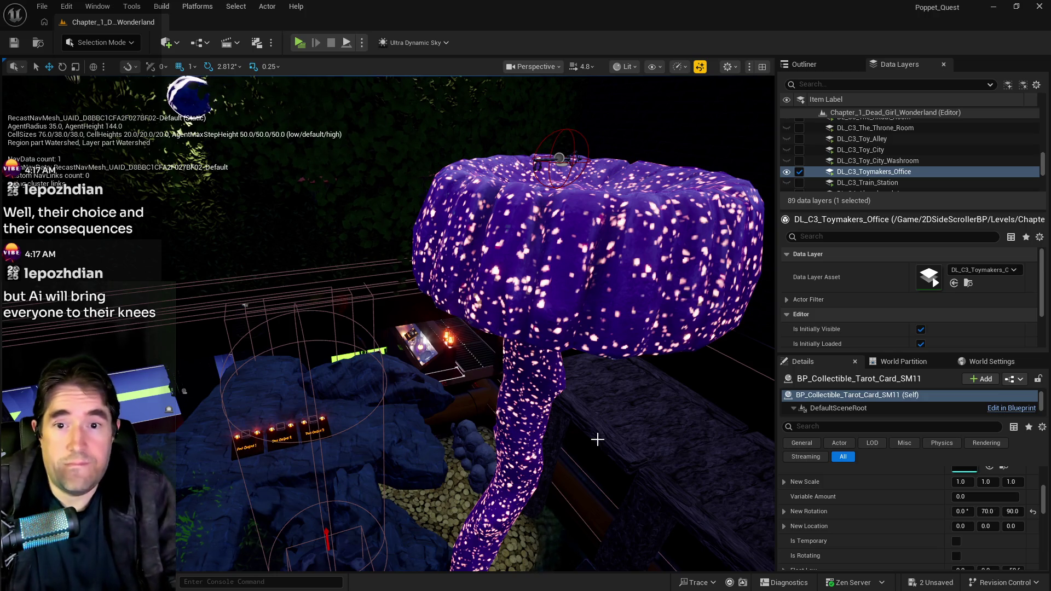
mouse_move(597, 440)
left_mouse_down()
mouse_move(566, 406)
mouse_move(534, 394)
mouse_move(594, 402)
mouse_move(570, 405)
left_mouse_up()
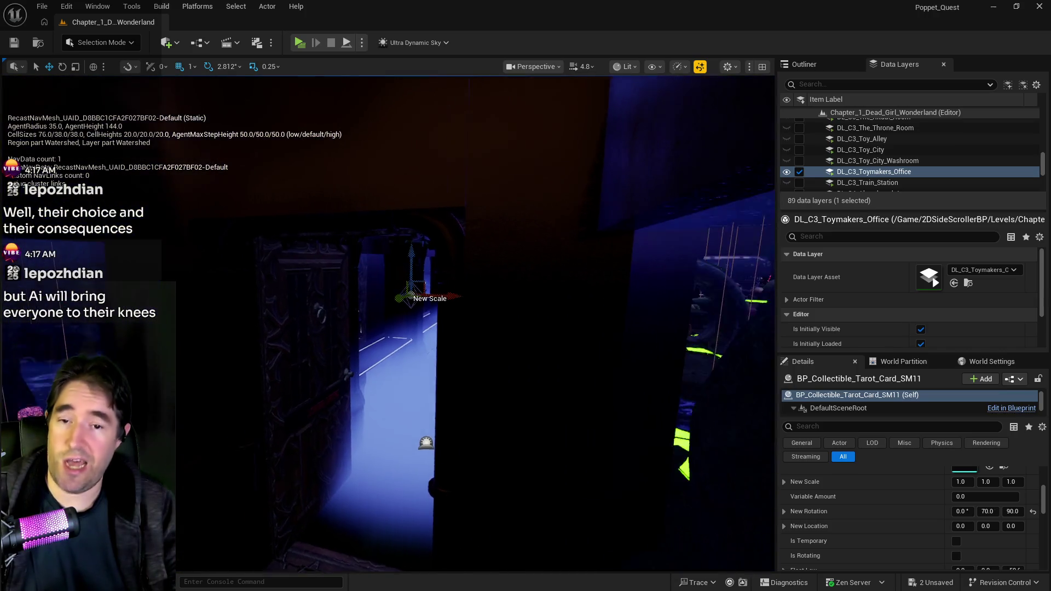
left_click_drag(569, 405, 567, 405)
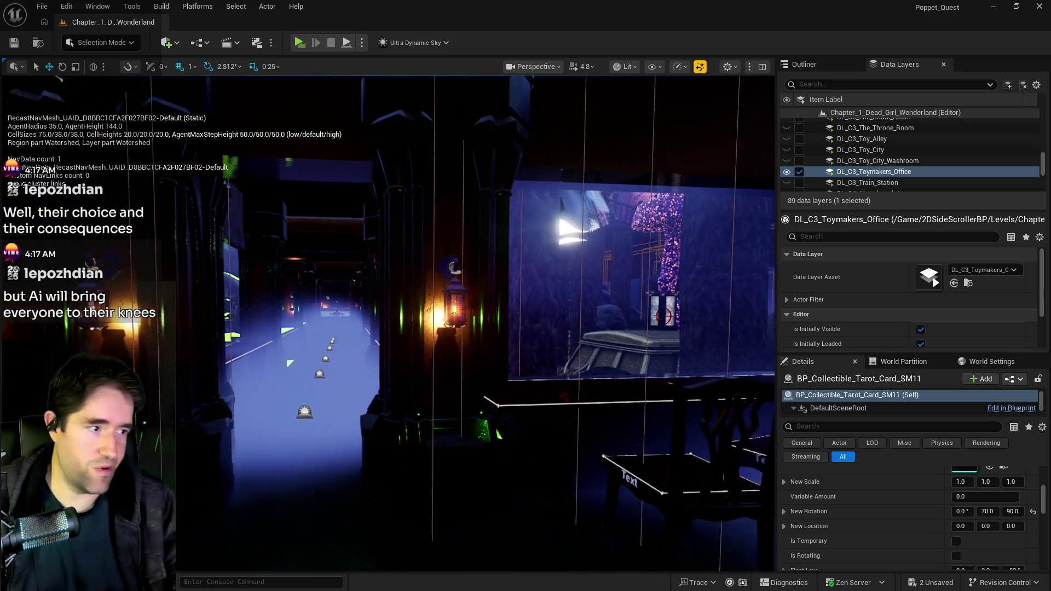
left_click_drag(572, 481, 515, 452)
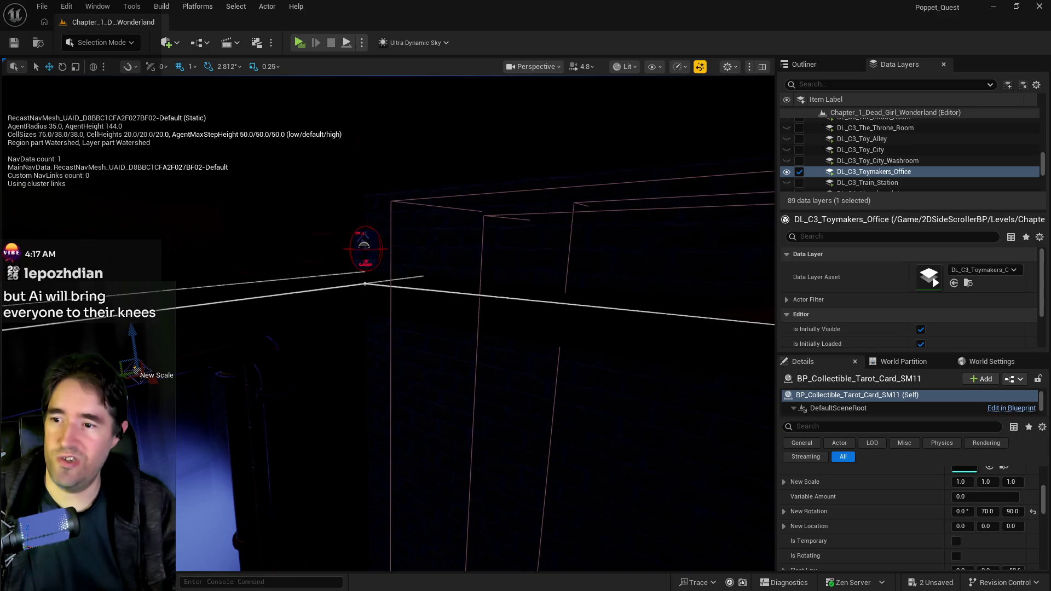
Select the shelf floor mesh, check its materials, toggle navmesh display, and fly to the tanks.
left_click(239, 320)
scroll(955, 557, "down", 5)
scroll(977, 518, "up", 5)
scroll(975, 520, "up", 3)
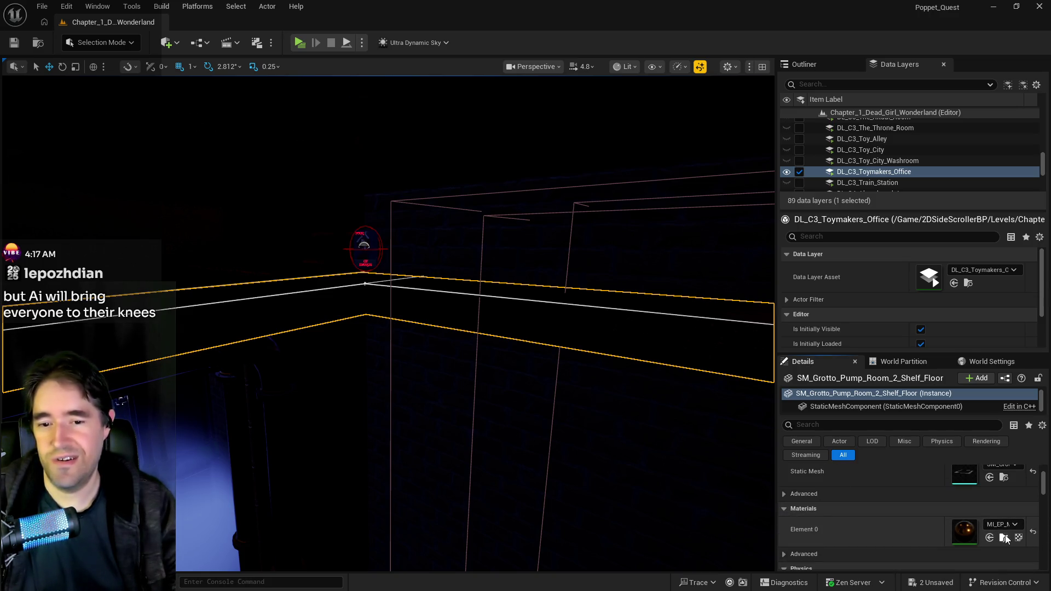
key("p")
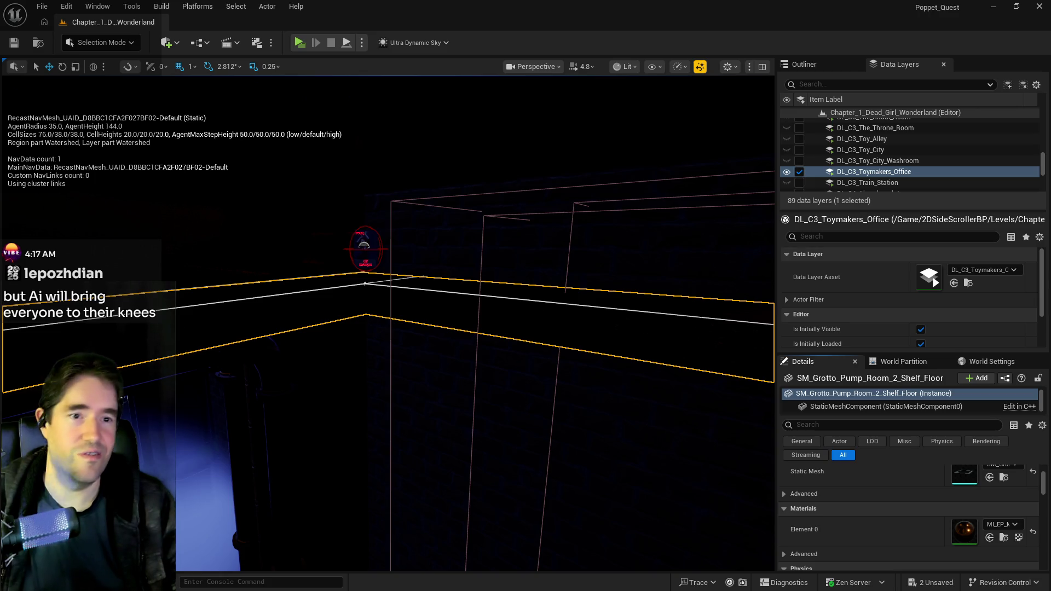
mouse_move(477, 371)
left_mouse_down()
mouse_move(482, 351)
mouse_move(616, 216)
mouse_move(784, 73)
left_mouse_up()
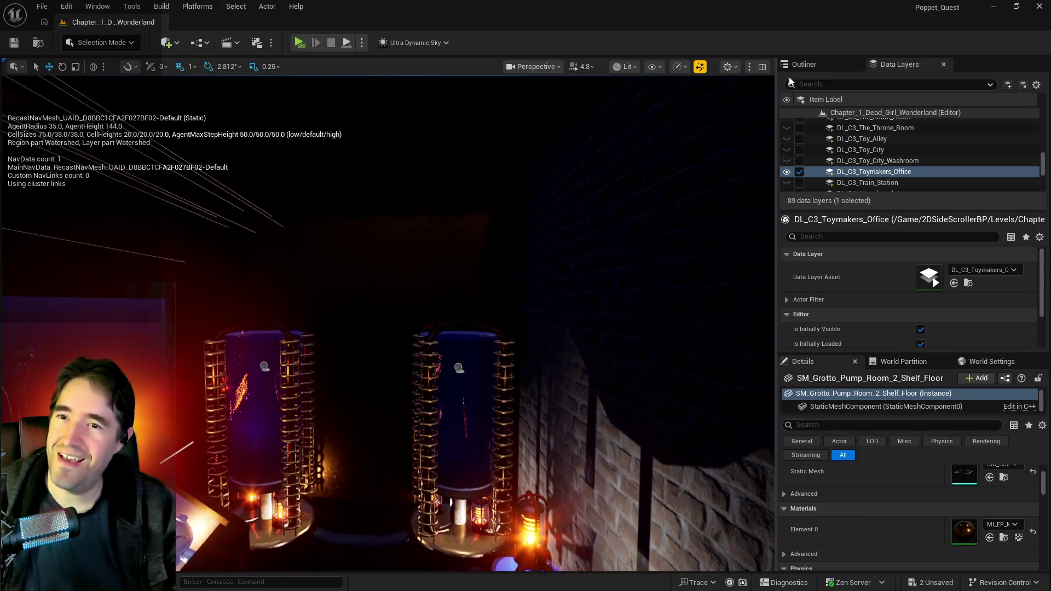
Find Ultra_Dynamic_Sky in the Outliner and set its Time Of Day to 960.
left_click(805, 64)
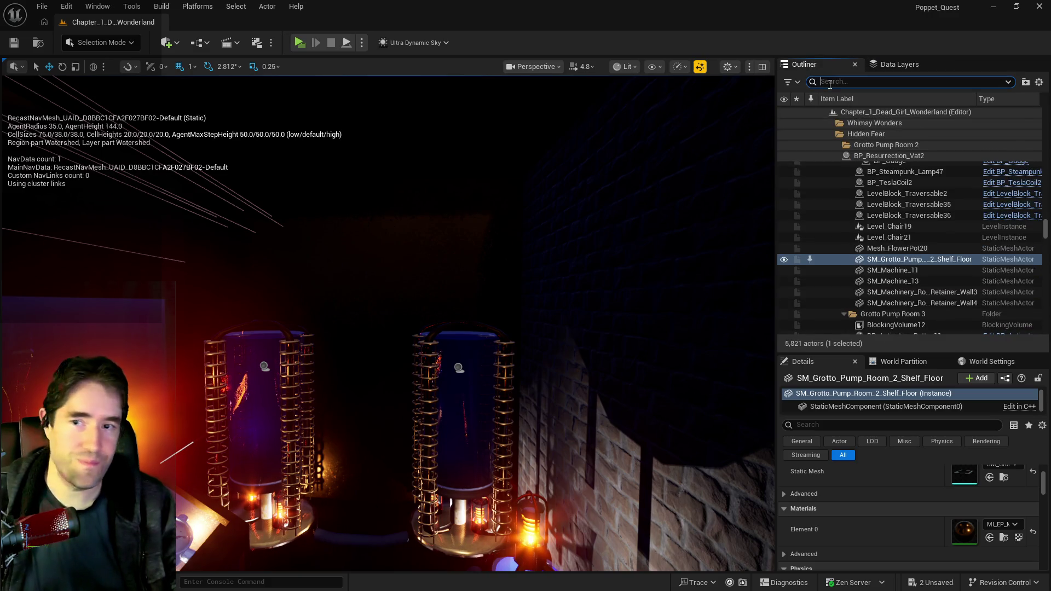
type("ultra")
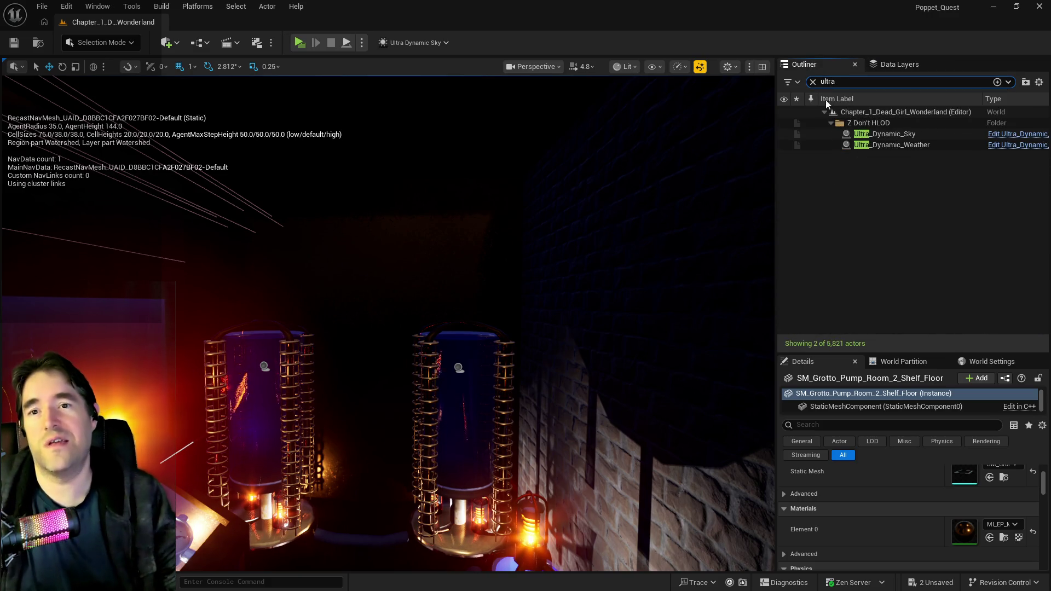
left_click(873, 133)
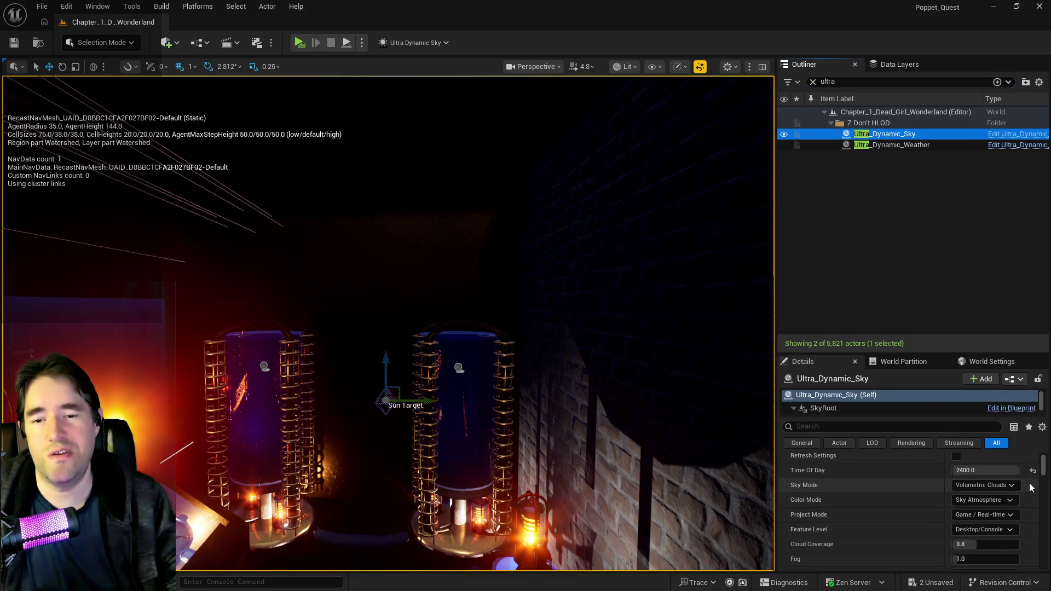
left_click_drag(980, 470, 942, 471)
mouse_move(529, 480)
left_mouse_down()
mouse_move(521, 470)
mouse_move(515, 493)
mouse_move(532, 477)
mouse_move(515, 433)
mouse_move(506, 441)
mouse_move(520, 428)
mouse_move(531, 434)
left_mouse_up()
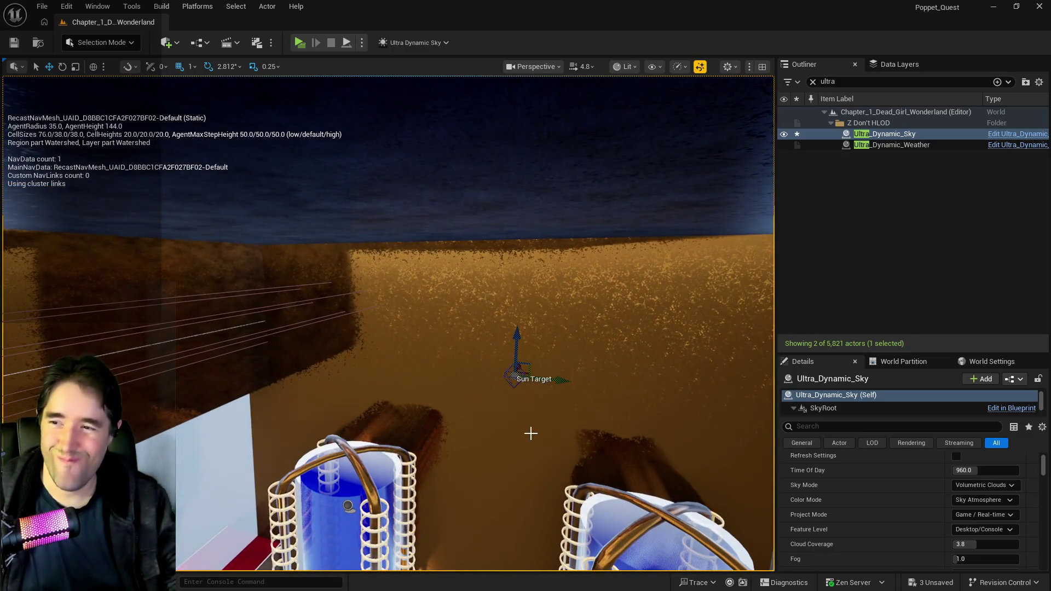
left_click(197, 43)
Place a new Box Brush above the tanks and frame it.
left_click(167, 43)
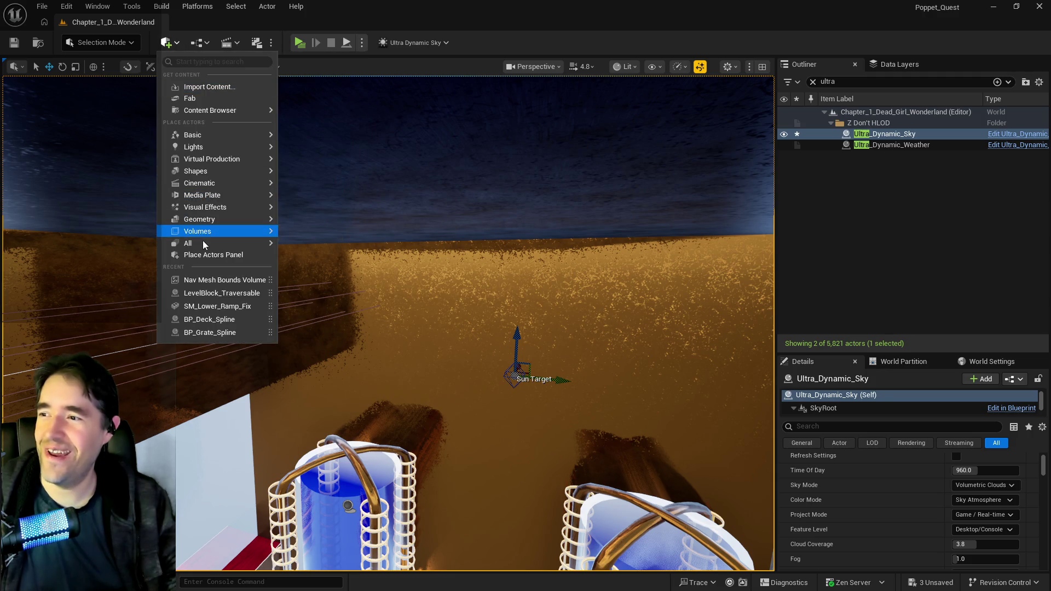
mouse_move(209, 220)
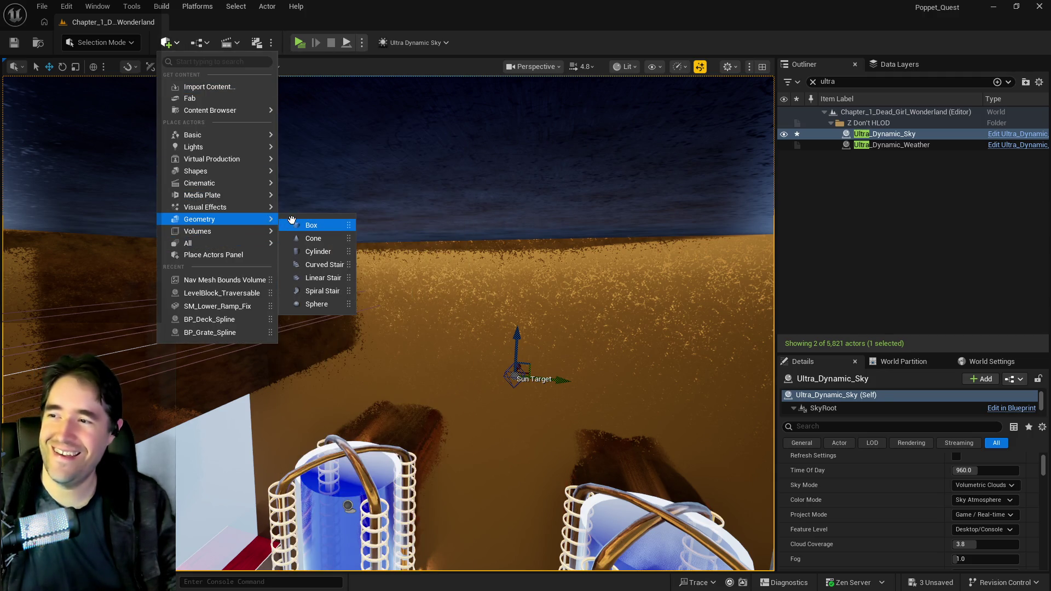
mouse_move(292, 220)
left_mouse_down()
mouse_move(469, 277)
mouse_move(459, 317)
left_mouse_up()
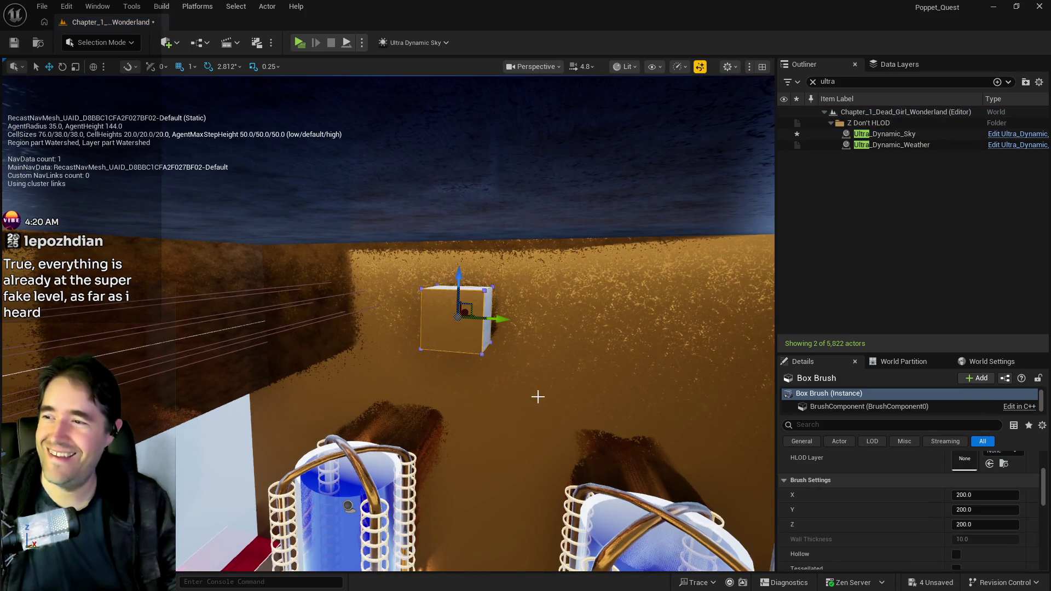
key("f")
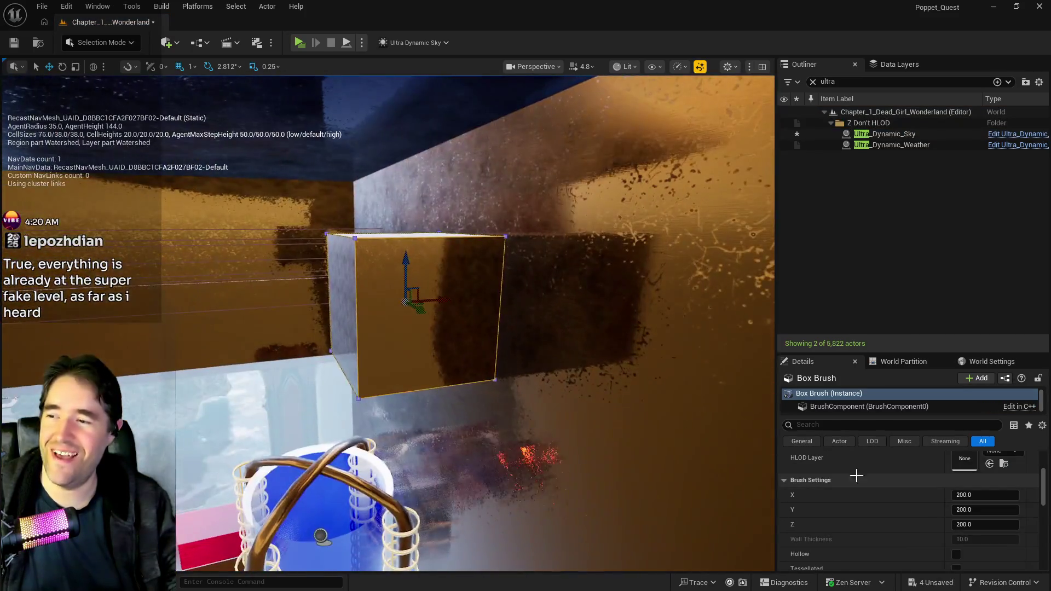
scroll(856, 476, "up", 4)
Unlink the scale axes, set Scale Z to 0.5, and slide the brush over the door.
left_click(845, 502)
left_click(1021, 502)
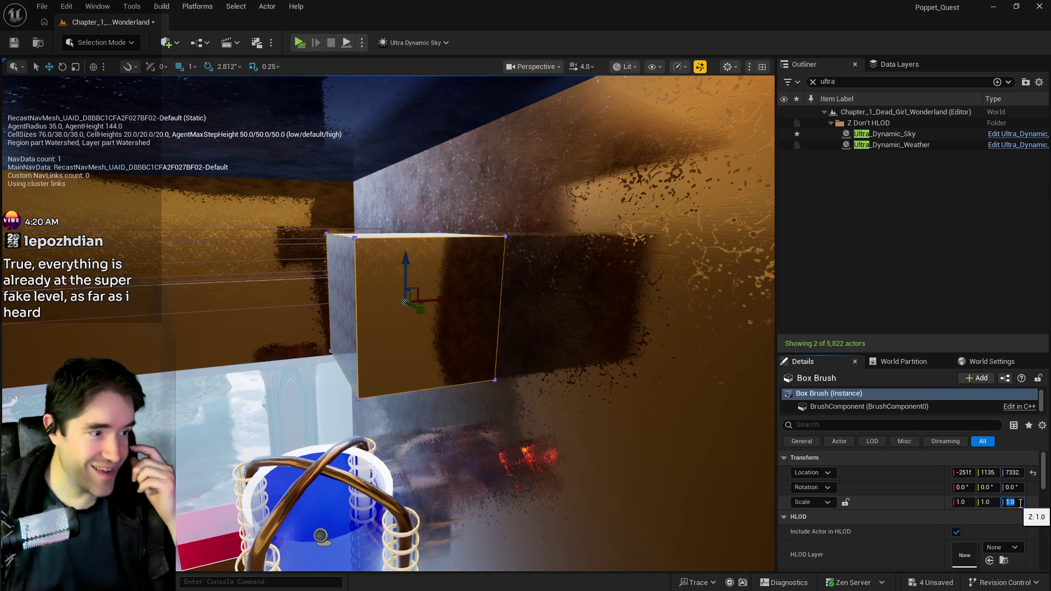
type("0.5")
key("Return")
left_click_drag(385, 474, 317, 468)
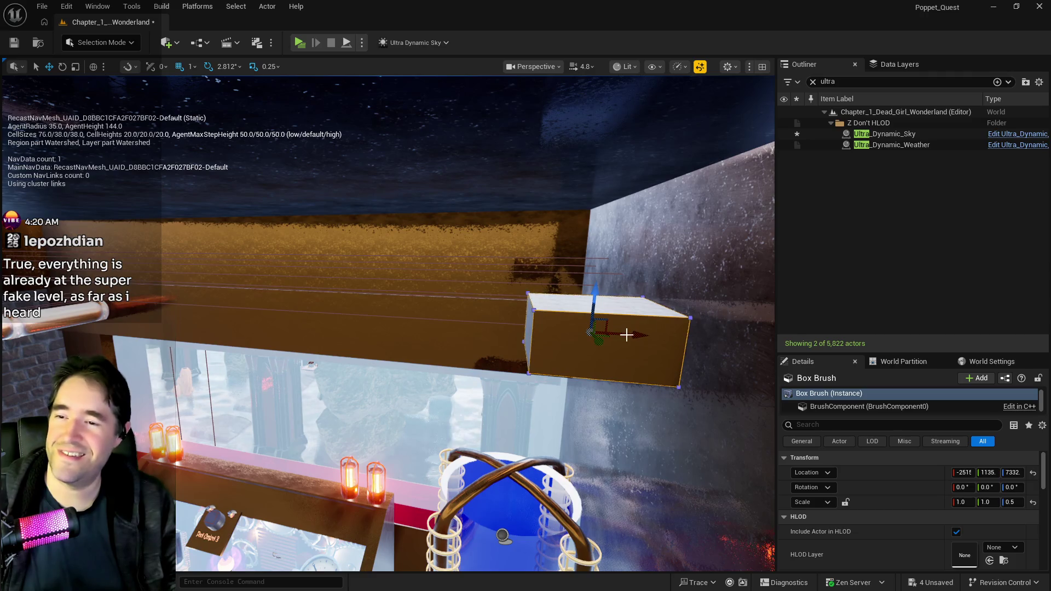
mouse_move(629, 338)
left_mouse_down()
mouse_move(214, 315)
mouse_move(195, 296)
left_mouse_up()
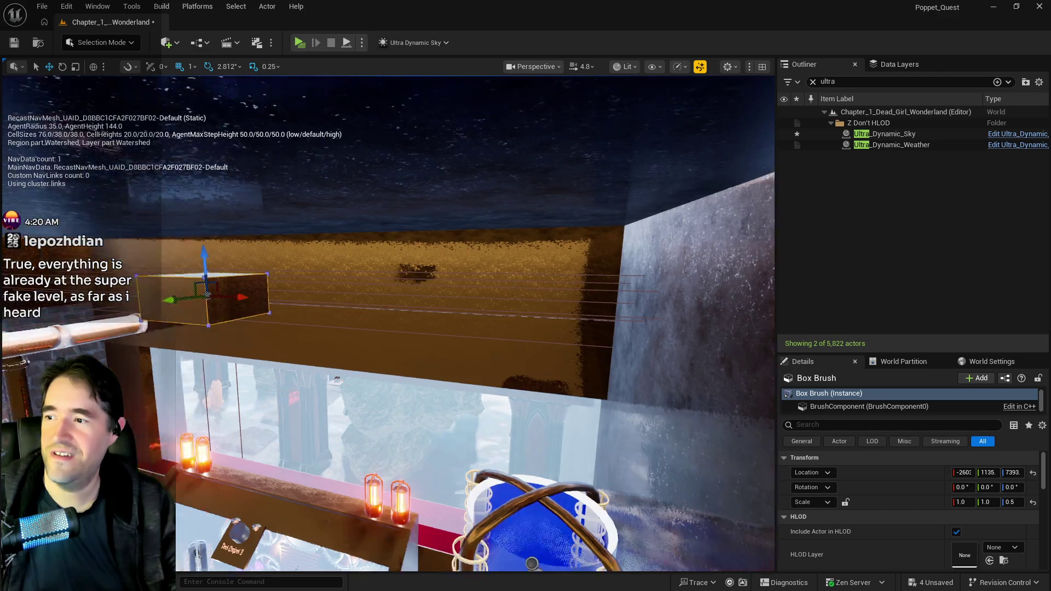
key("f")
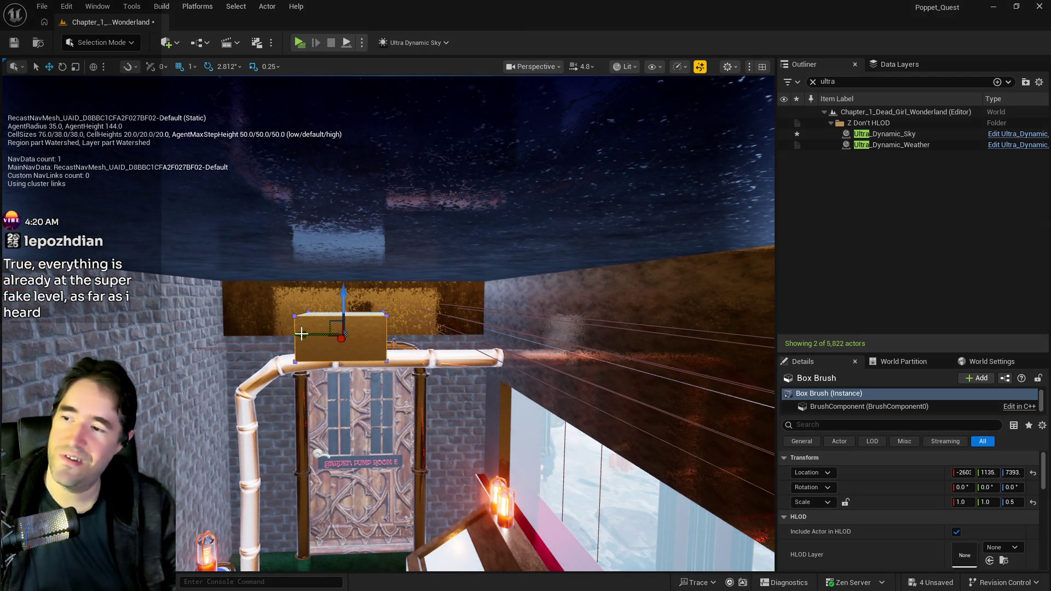
left_click_drag(313, 334, 318, 336)
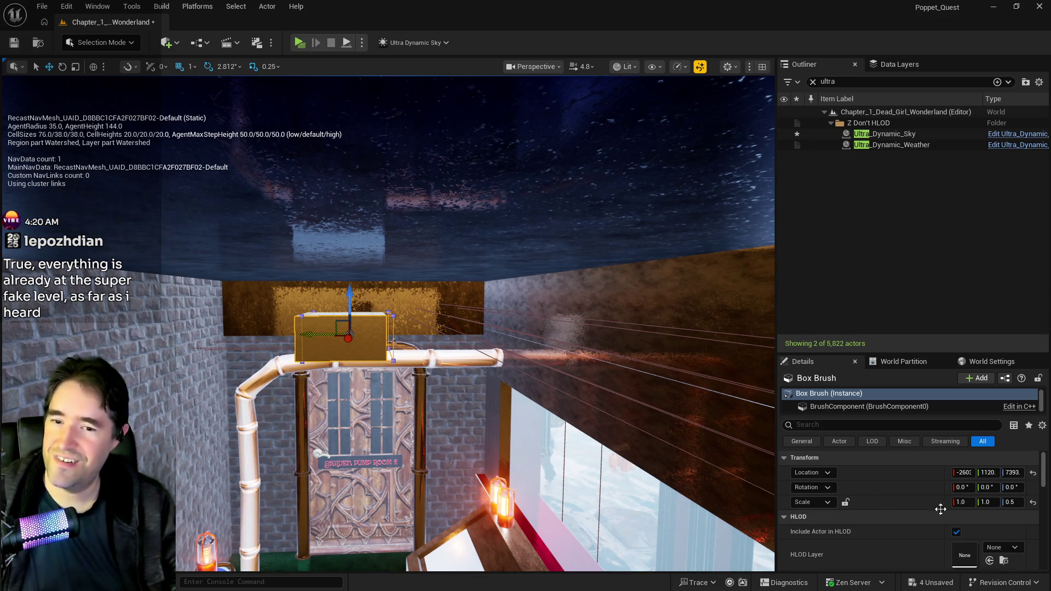
Set the brush's Scale Z to 0.3 and lower it to rest above the pipe.
left_click(1013, 503)
type(".3")
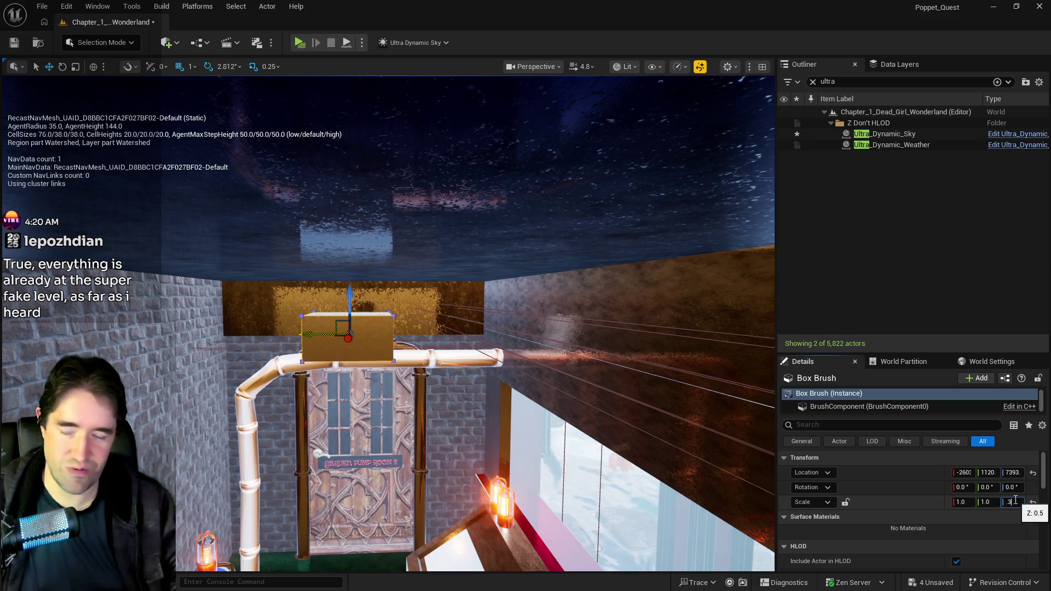
key("Return")
left_click_drag(350, 299, 352, 313)
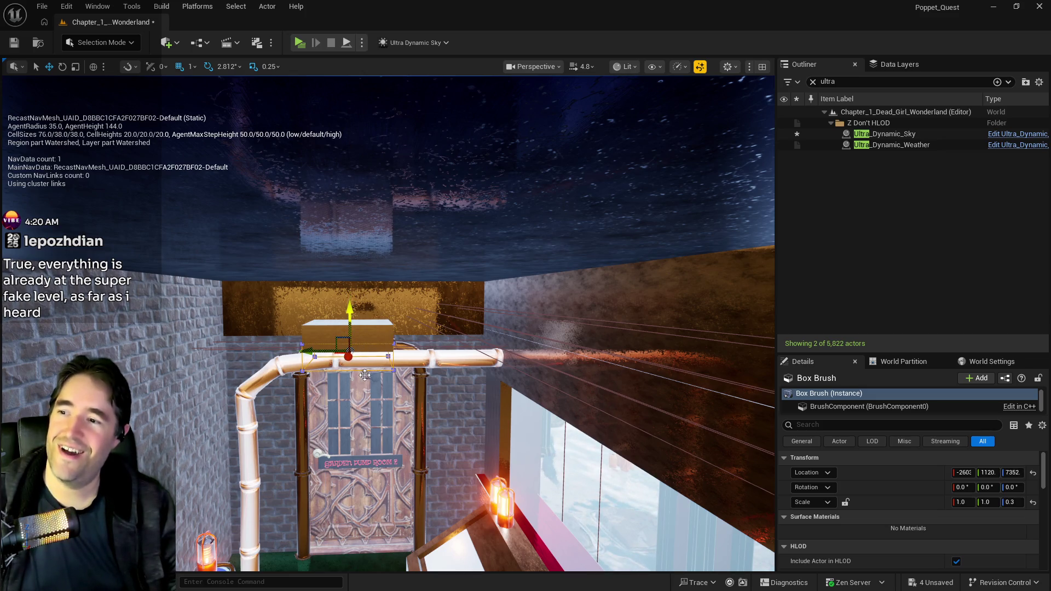
left_click_drag(366, 375, 328, 386)
left_click_drag(449, 328, 457, 325)
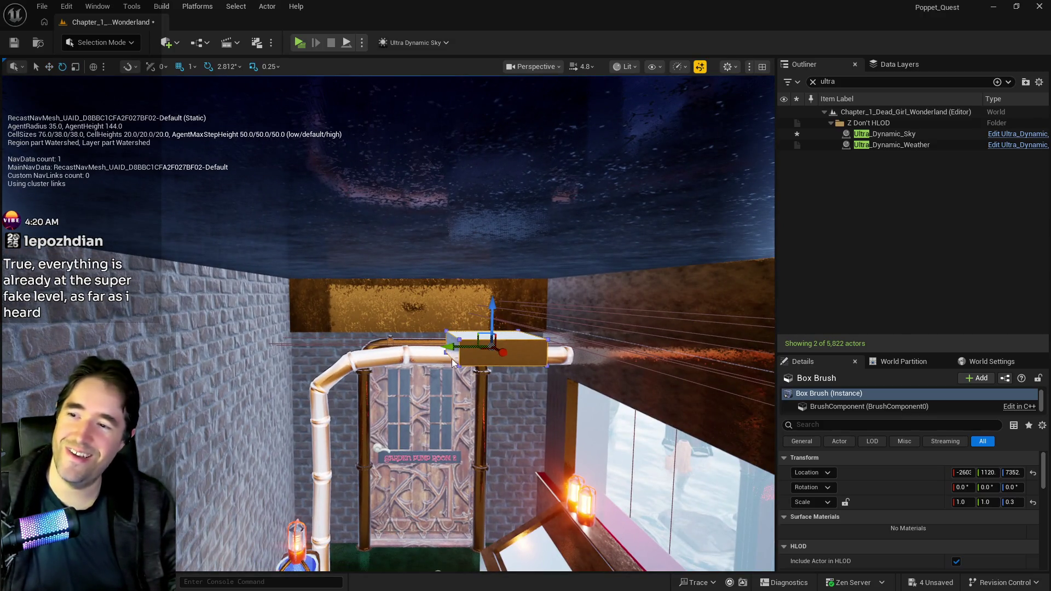
Switch to the scale tool and unload the DL_C3_Toymakers_Office data layer.
key("r")
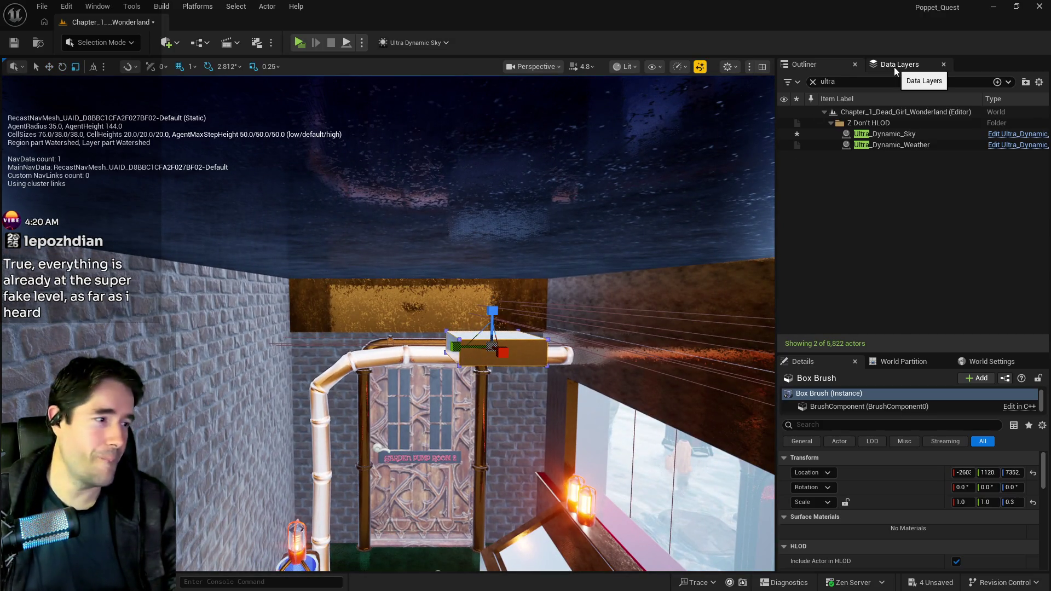
left_click(895, 67)
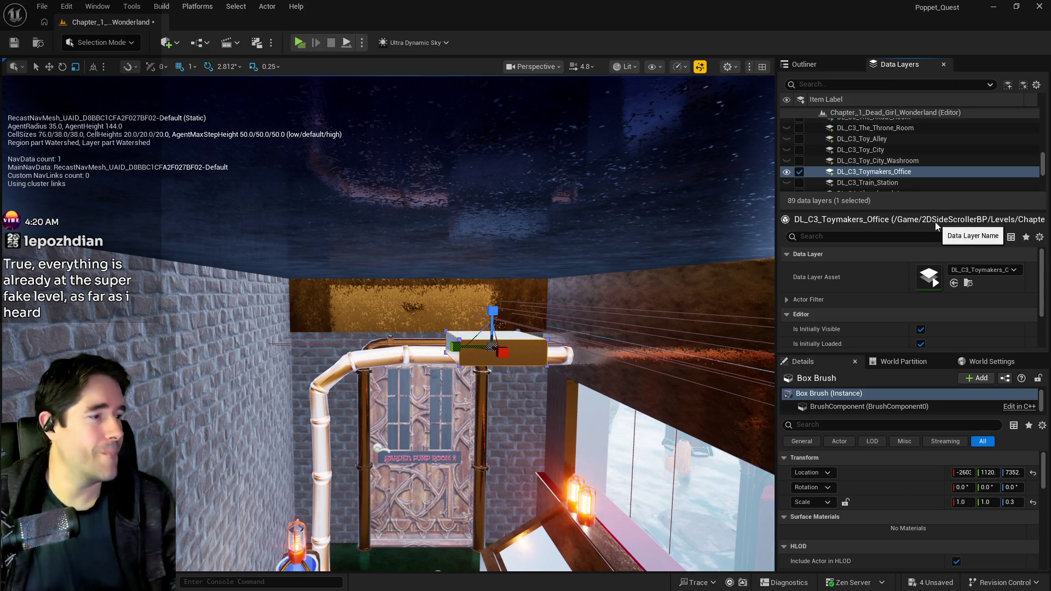
left_click(800, 173)
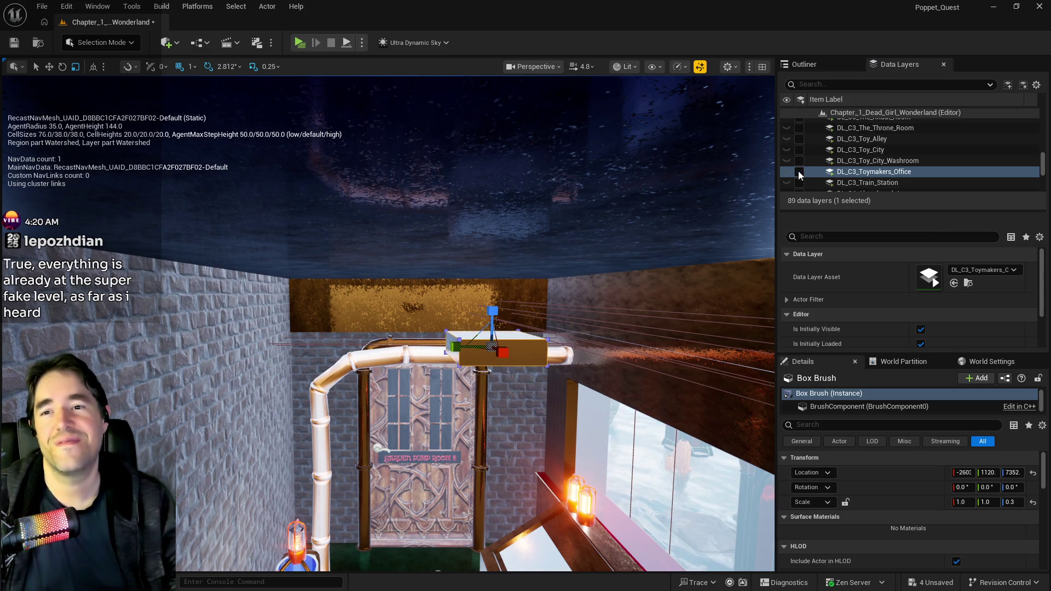
Select the grotto data layers from DL_C2_The_Underworld to DL_C2_Hidden_Grotto and unload them.
scroll(869, 166, "down", 5)
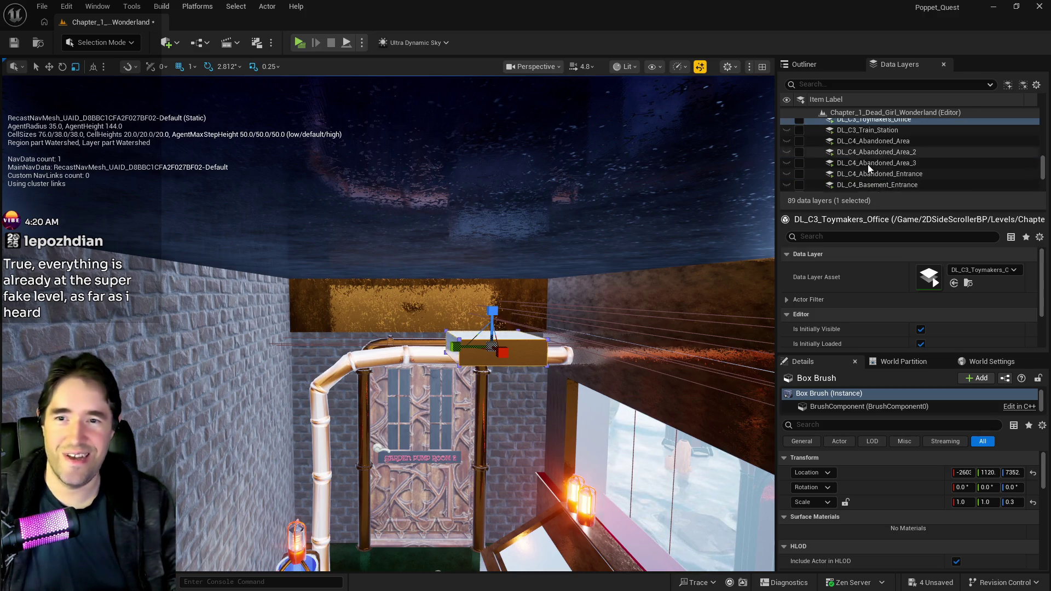
scroll(868, 166, "down", 5)
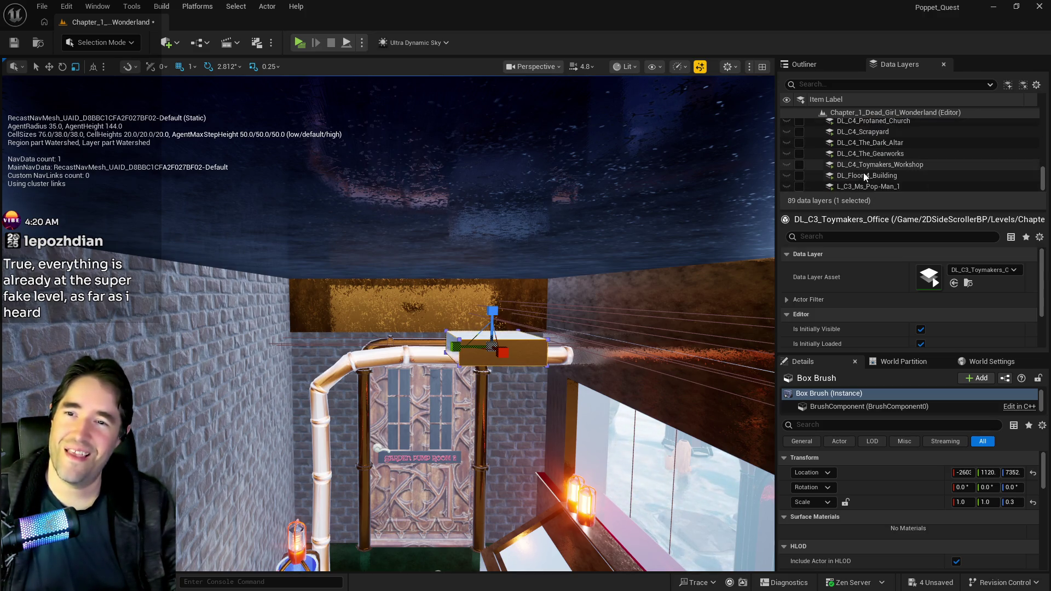
scroll(859, 178, "up", 10)
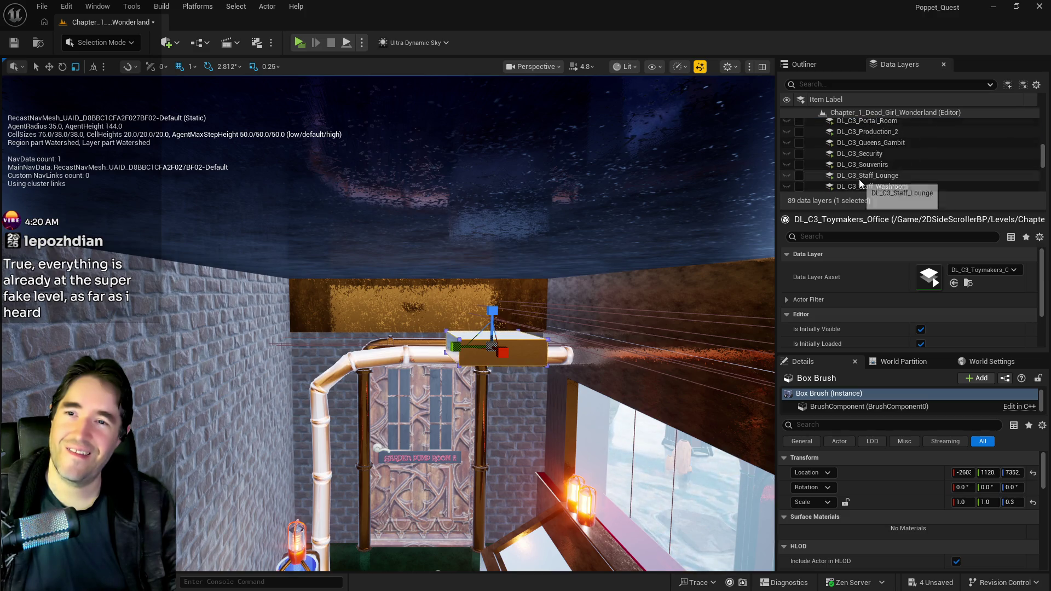
scroll(859, 179, "down", 4)
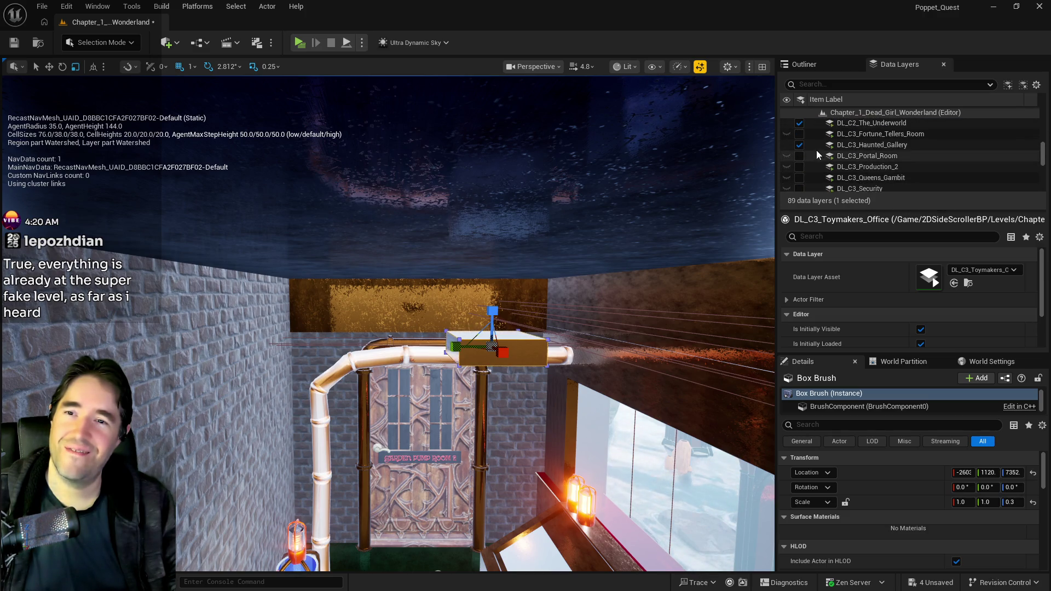
scroll(821, 143, "down", 1)
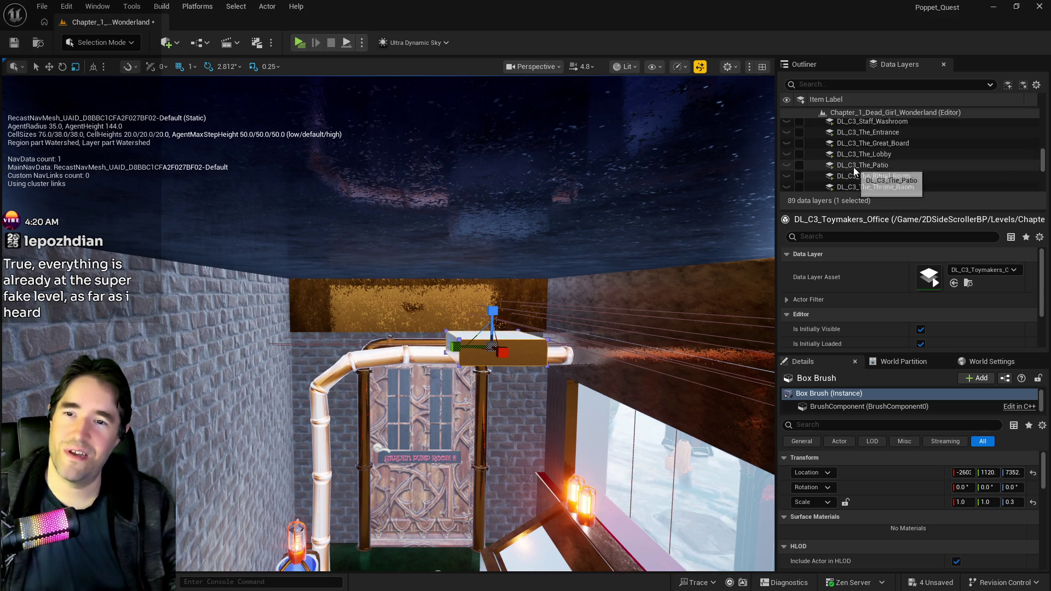
scroll(850, 182, "up", 2)
left_click(849, 183)
scroll(850, 183, "up", 3)
scroll(850, 183, "up", 4)
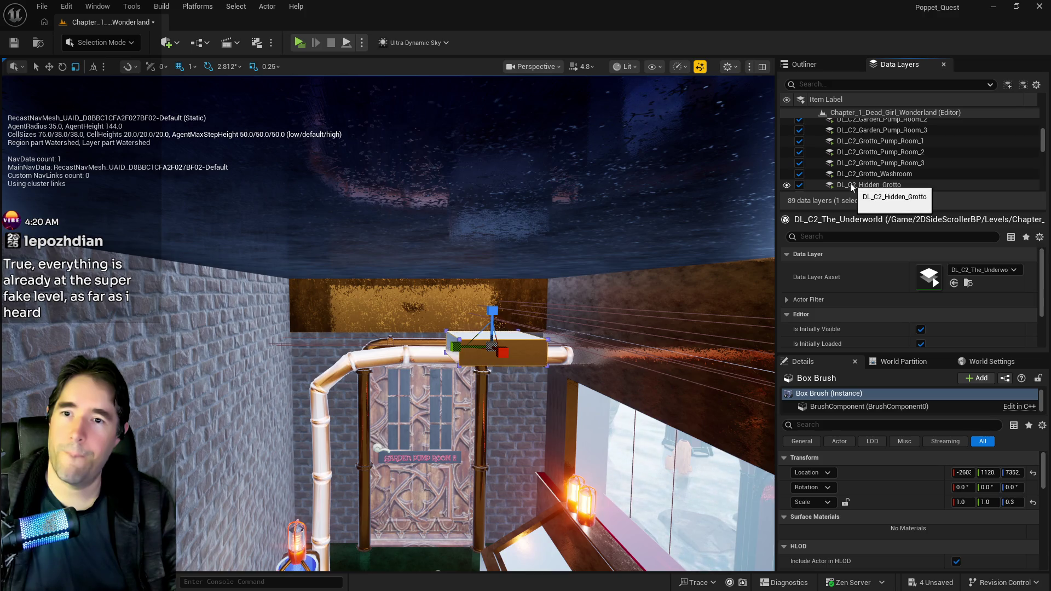
left_click(858, 178, "shift")
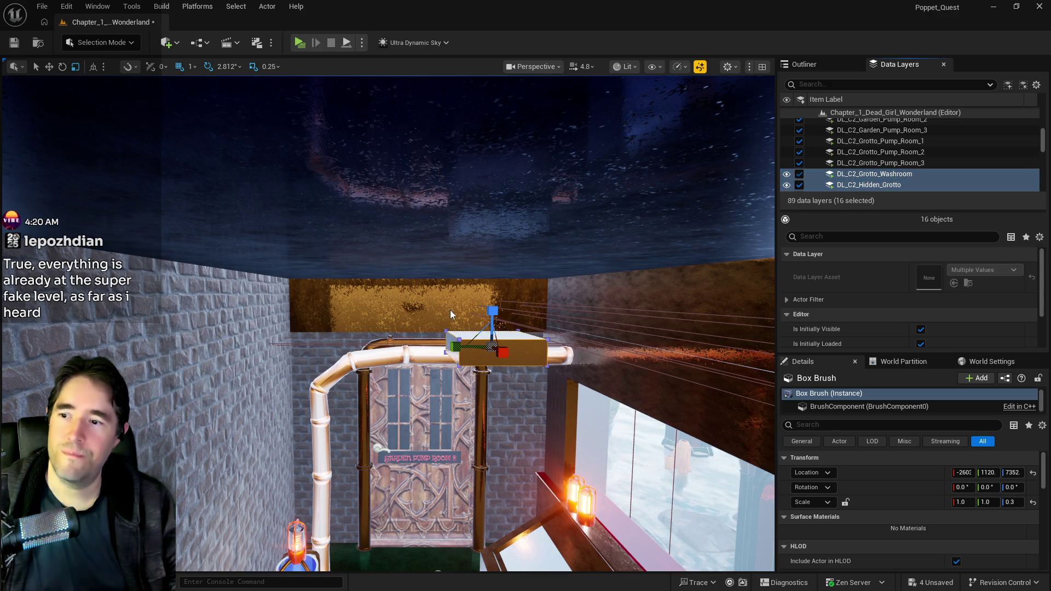
key("p")
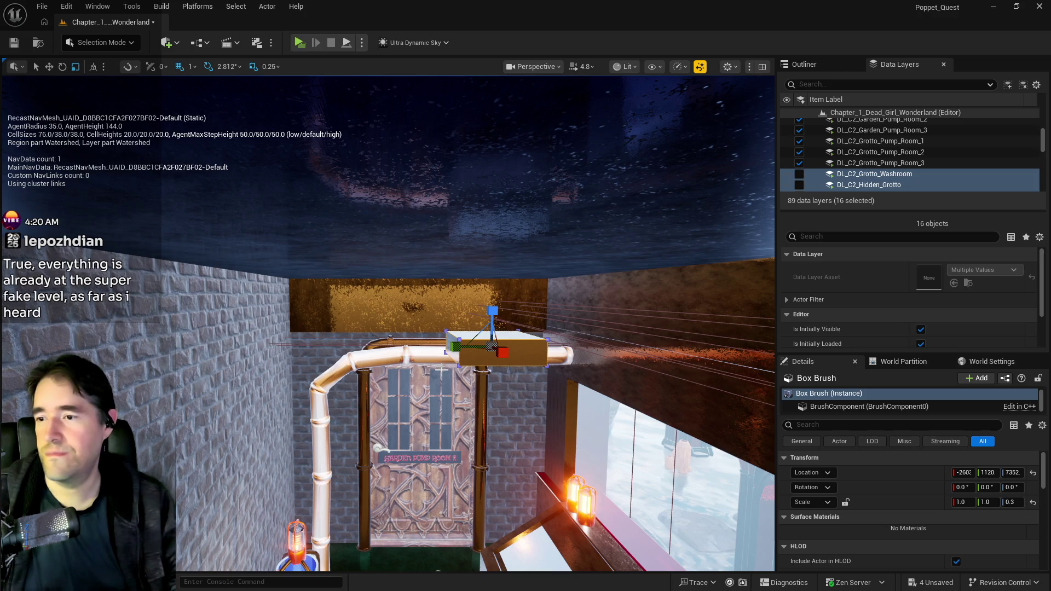
Stretch the box brush into a slab scaled 15.5, 9.75, 0.317 and lower it to Z 7227.
mouse_move(985, 502)
left_mouse_down()
mouse_move(1035, 502)
mouse_move(996, 502)
left_mouse_up()
key("f")
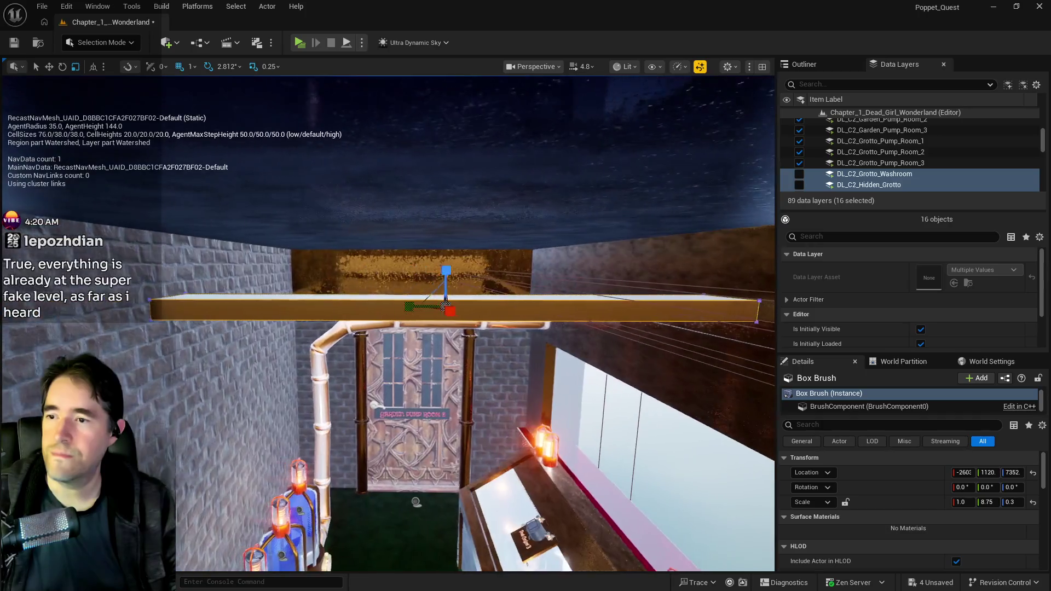
mouse_move(405, 307)
left_mouse_down()
mouse_move(388, 308)
mouse_move(407, 306)
left_mouse_up()
key("w")
key("e")
key("r")
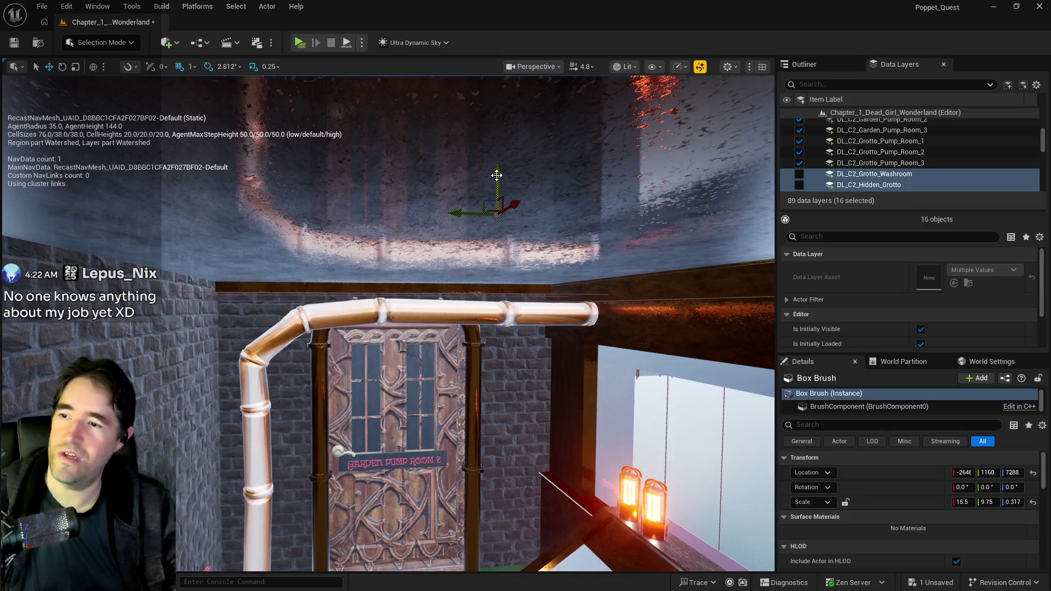
left_click_drag(496, 174, 493, 209)
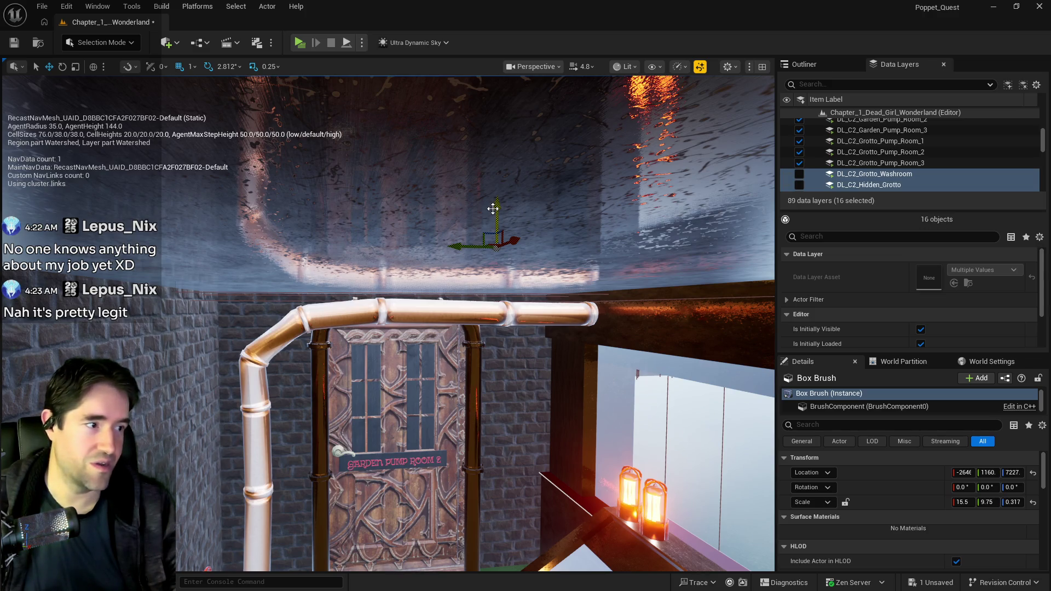
Frame the slab, open and close Geometry Select, and scroll Details to Surface Properties.
key("f")
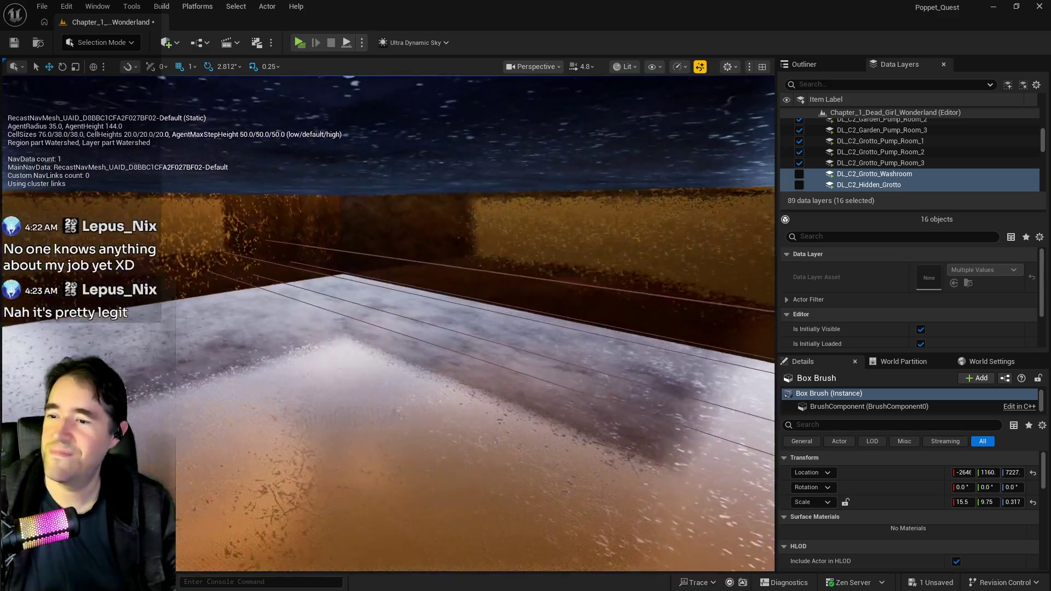
scroll(471, 323, "up", 5)
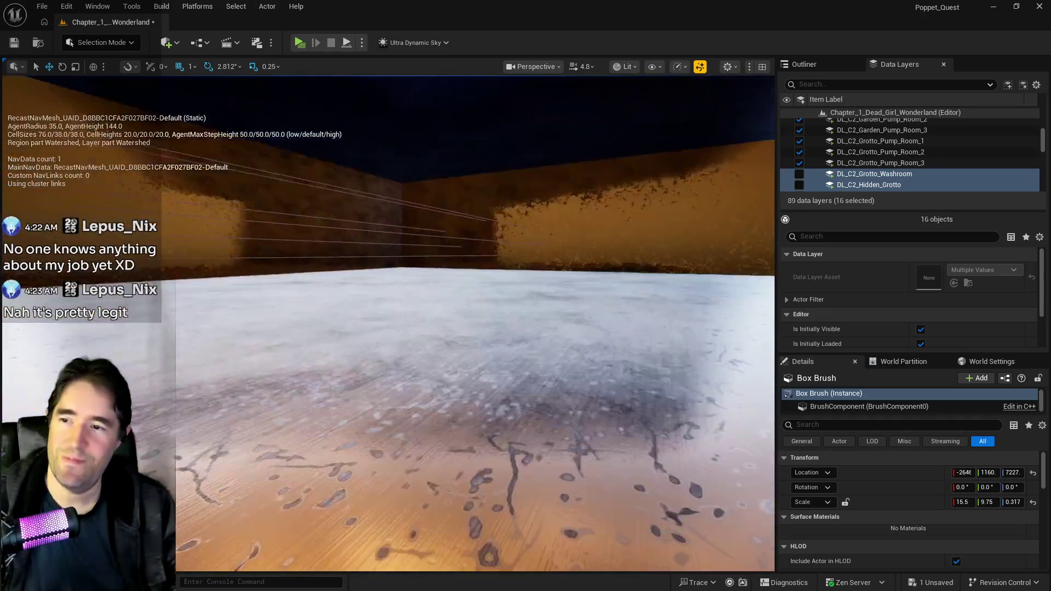
key("f")
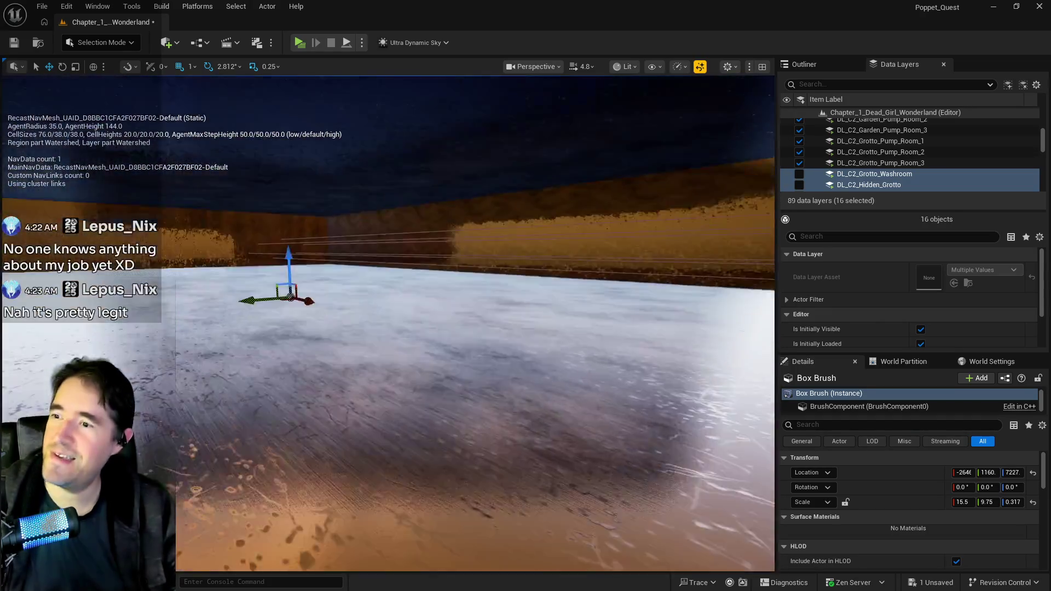
scroll(847, 492, "down", 3)
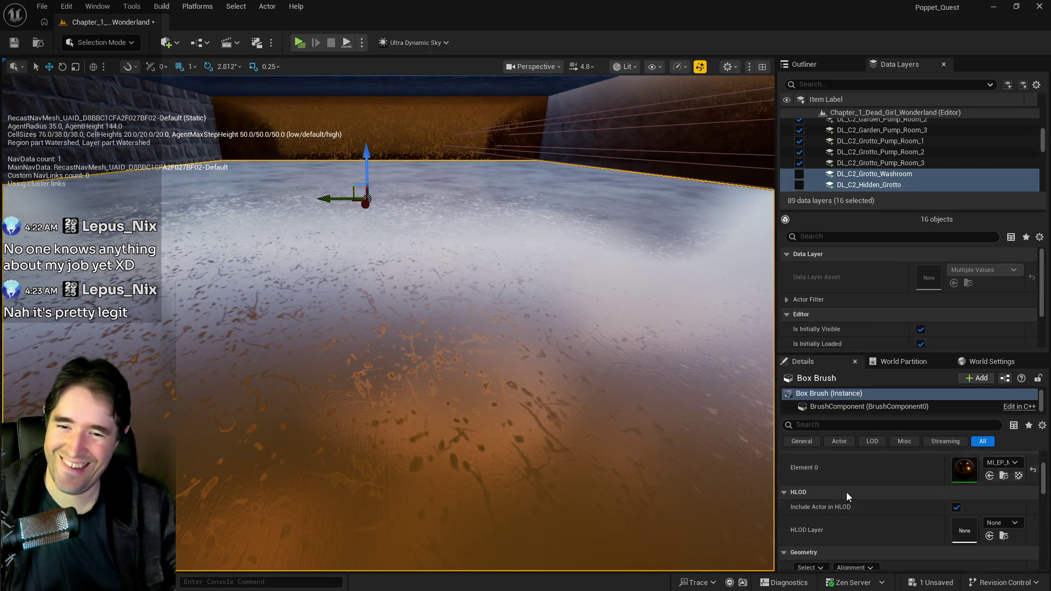
left_click(810, 550)
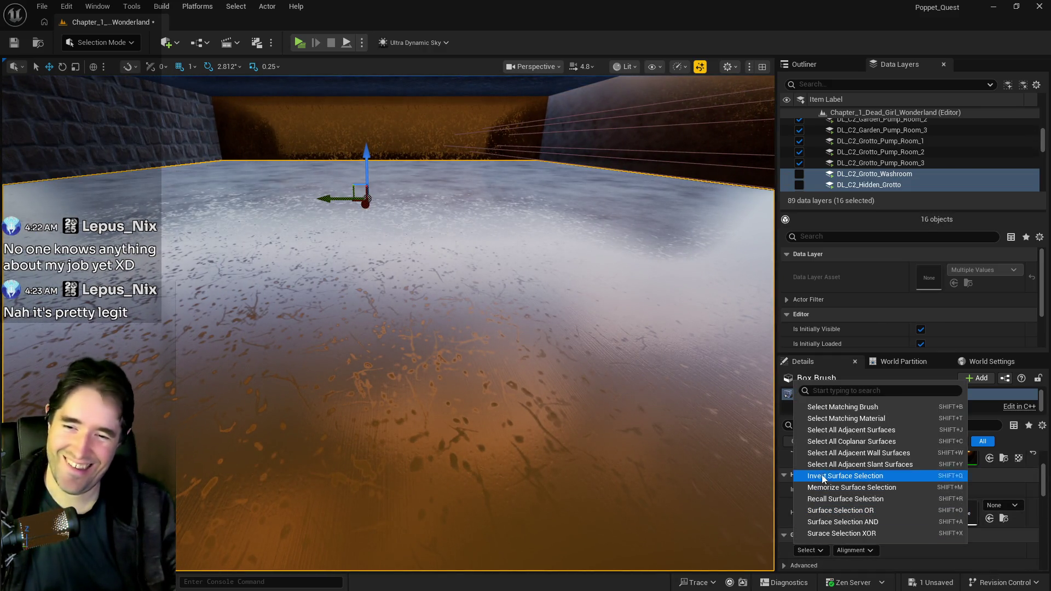
left_click(850, 430)
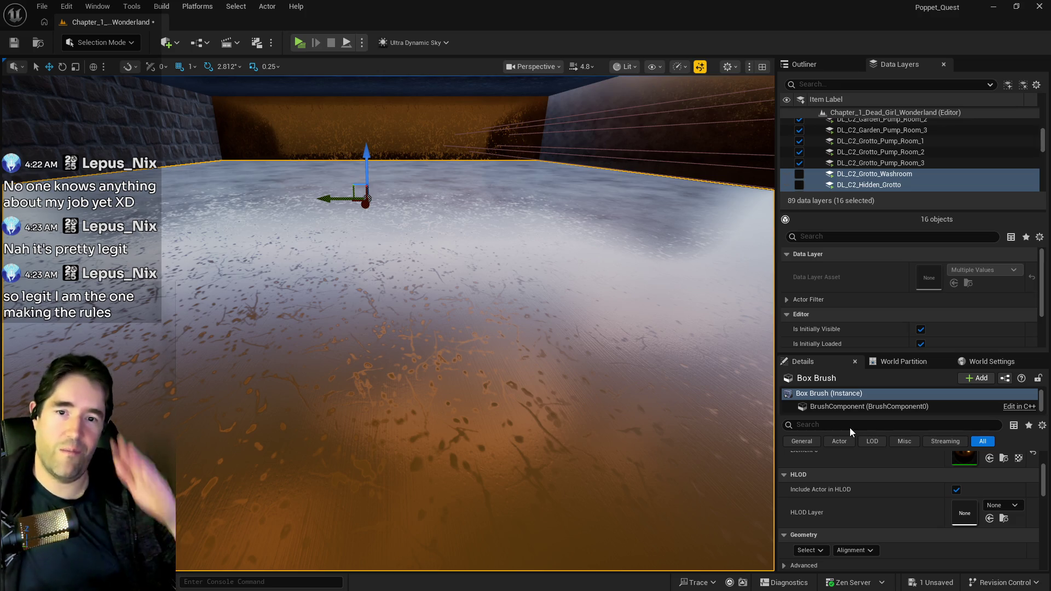
key("p")
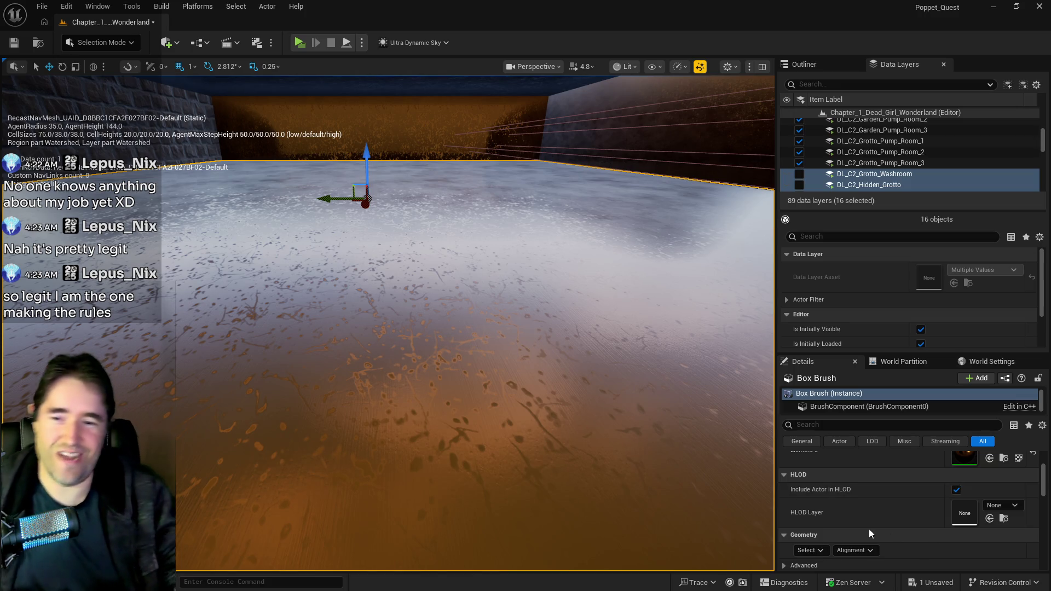
scroll(836, 536, "down", 2)
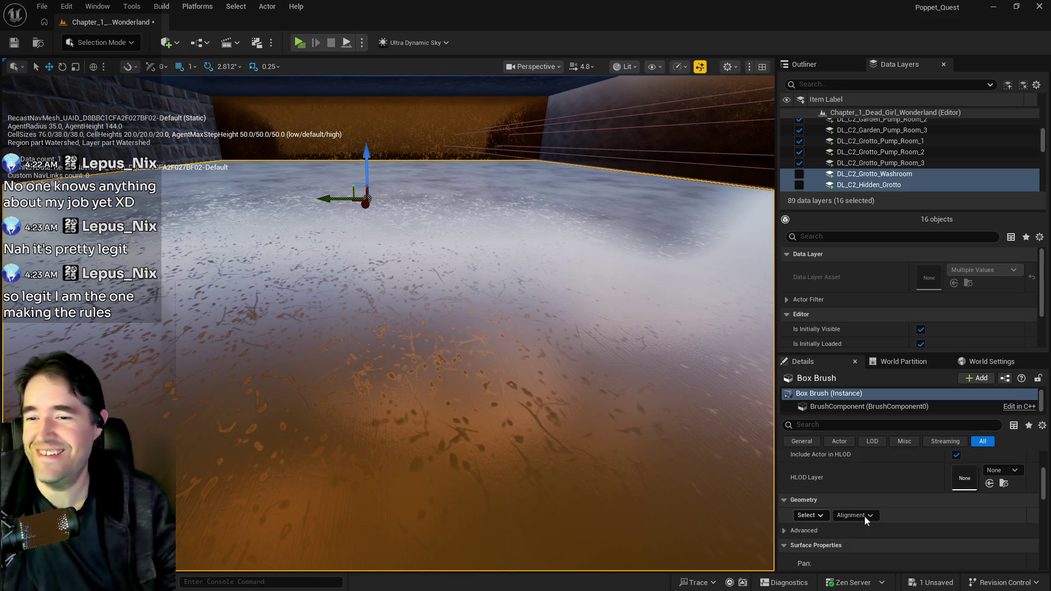
Set the slab's surface texture scale to U 10.0, V 10.0 and return to the Outliner.
scroll(888, 521, "down", 6)
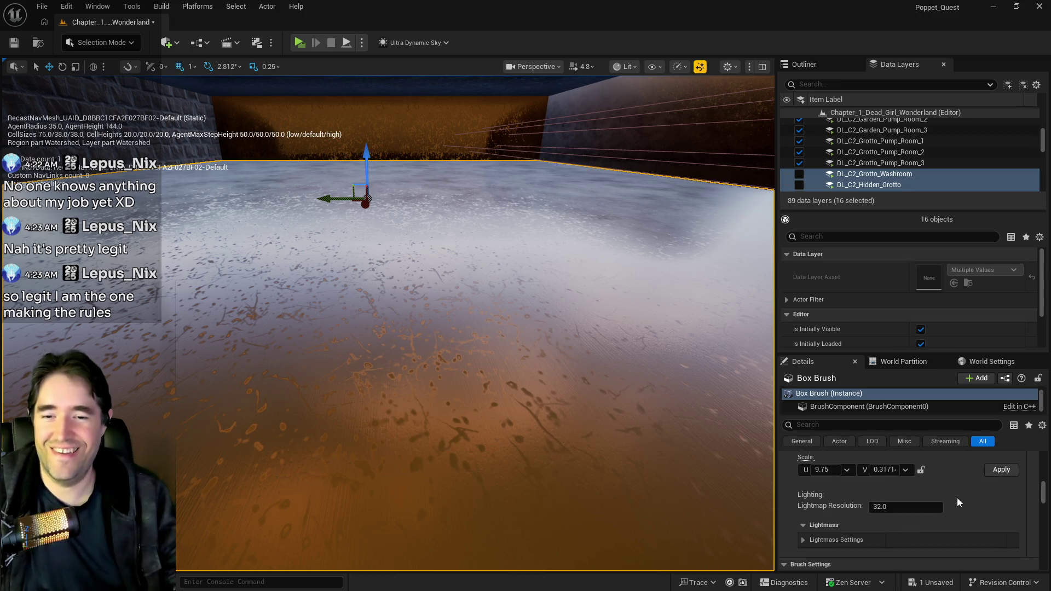
left_click(828, 470)
type("10")
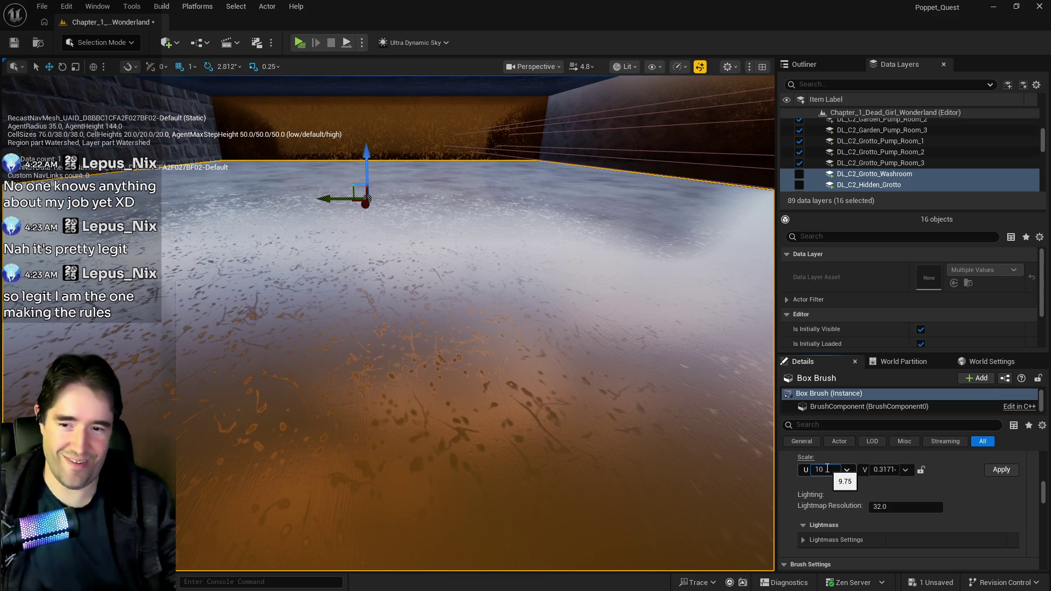
left_click(1006, 471)
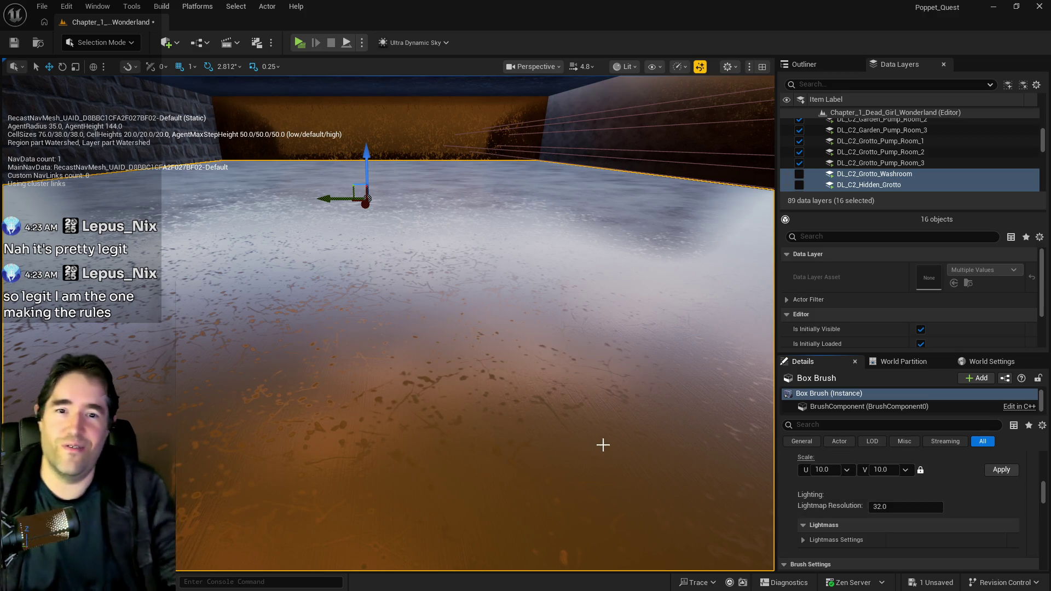
mouse_move(517, 437)
left_mouse_down()
mouse_move(455, 383)
mouse_move(524, 435)
left_mouse_up()
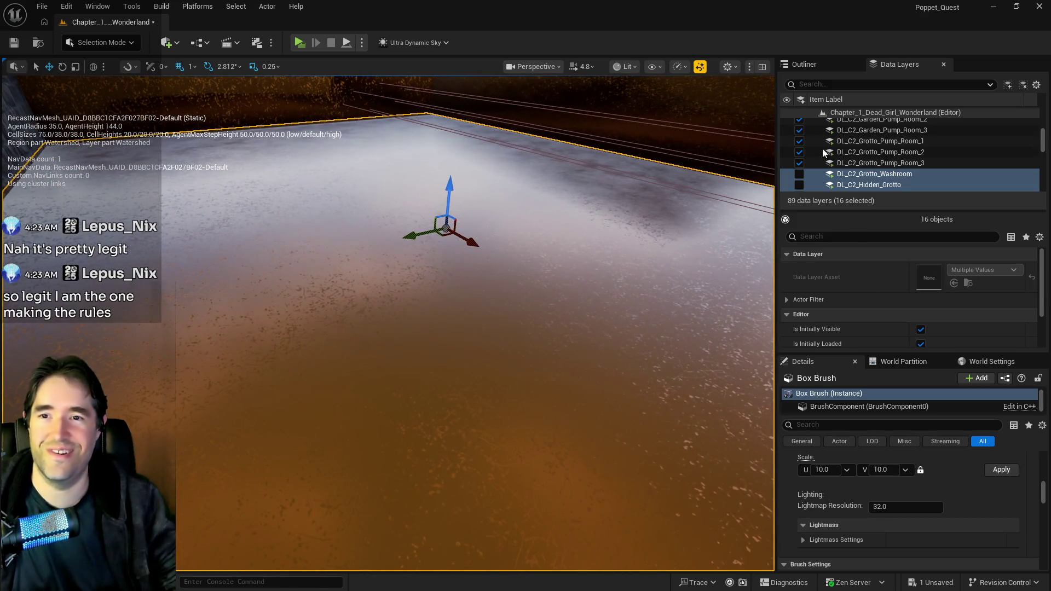
left_click(821, 60)
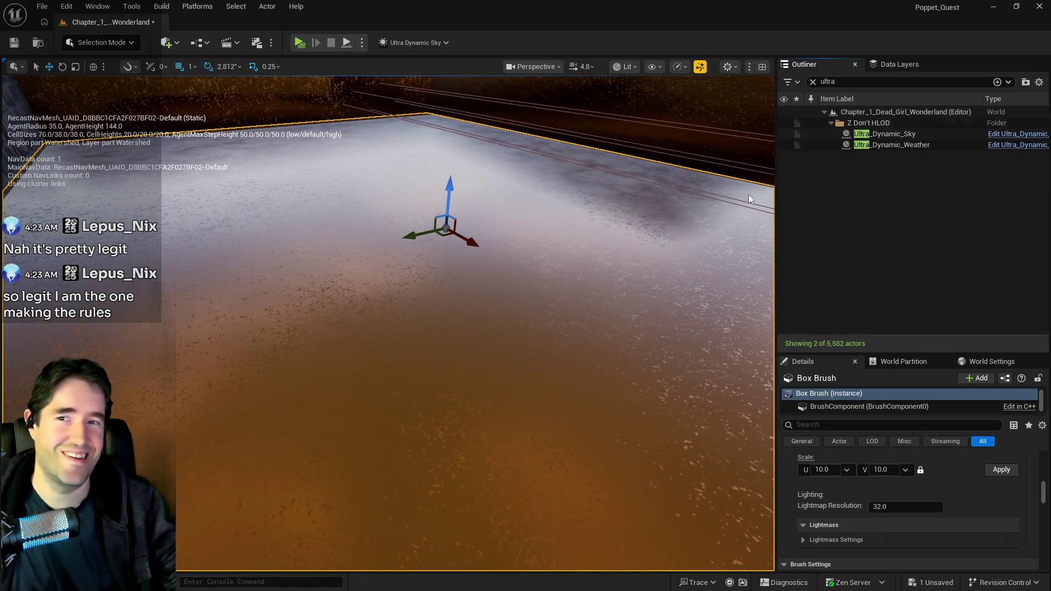
Clear the Outliner filter and duplicate Box Brush.
left_click(814, 81)
left_click(831, 237)
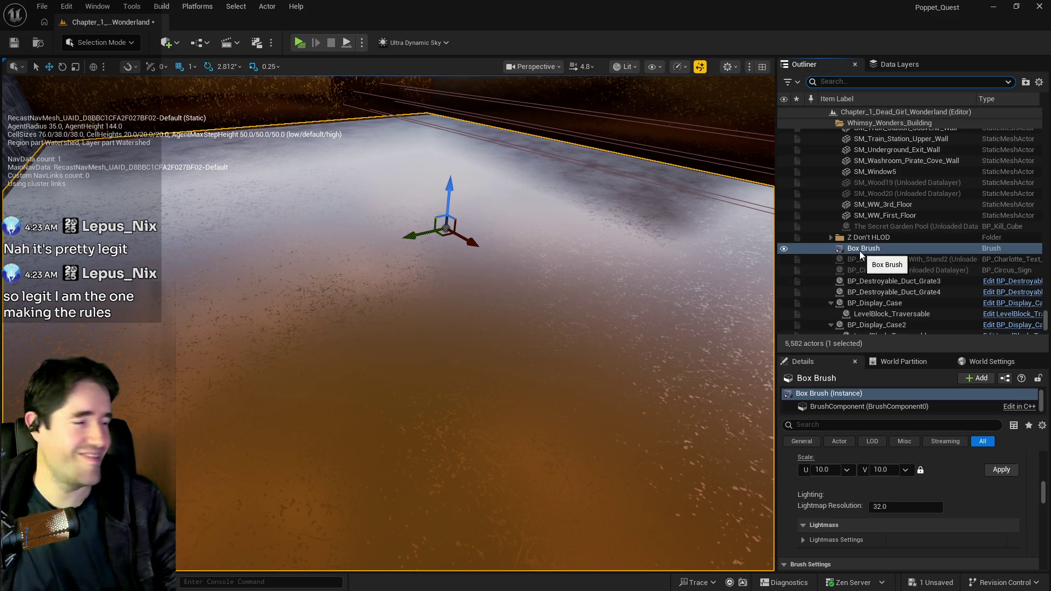
right_click(860, 248)
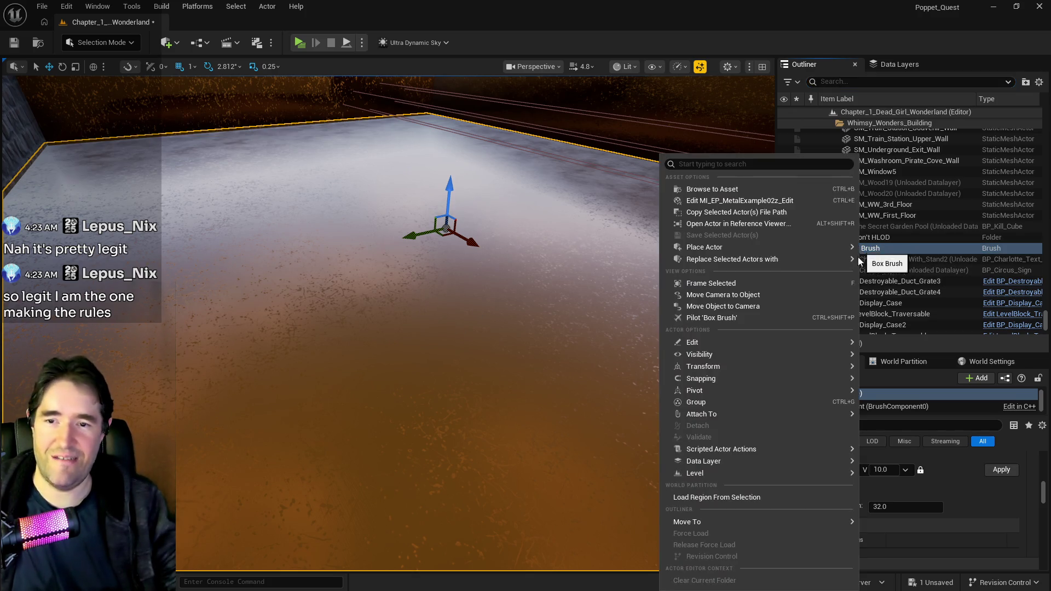
mouse_move(692, 344)
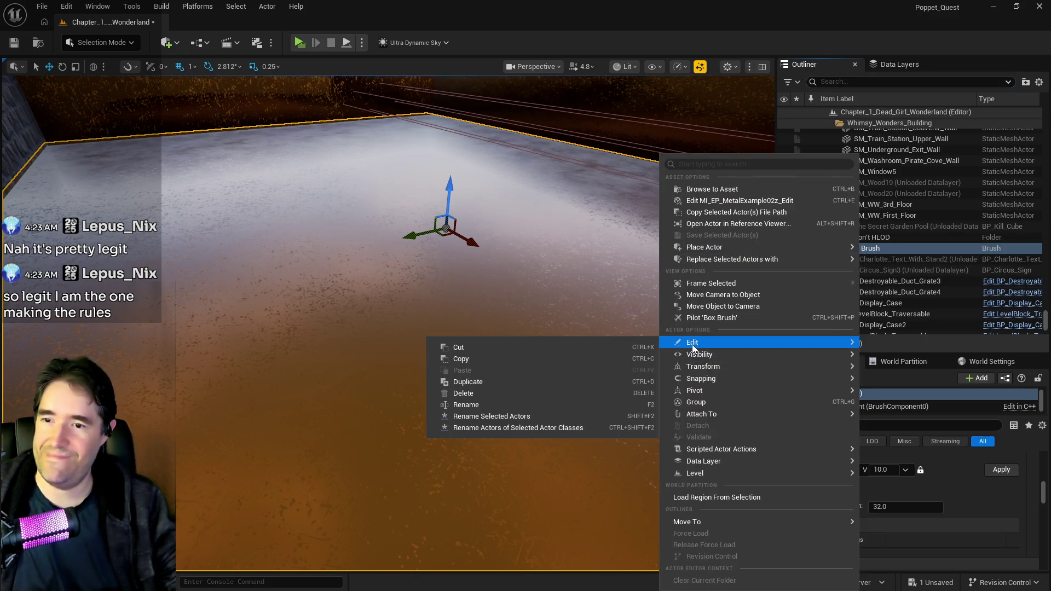
left_click(513, 382)
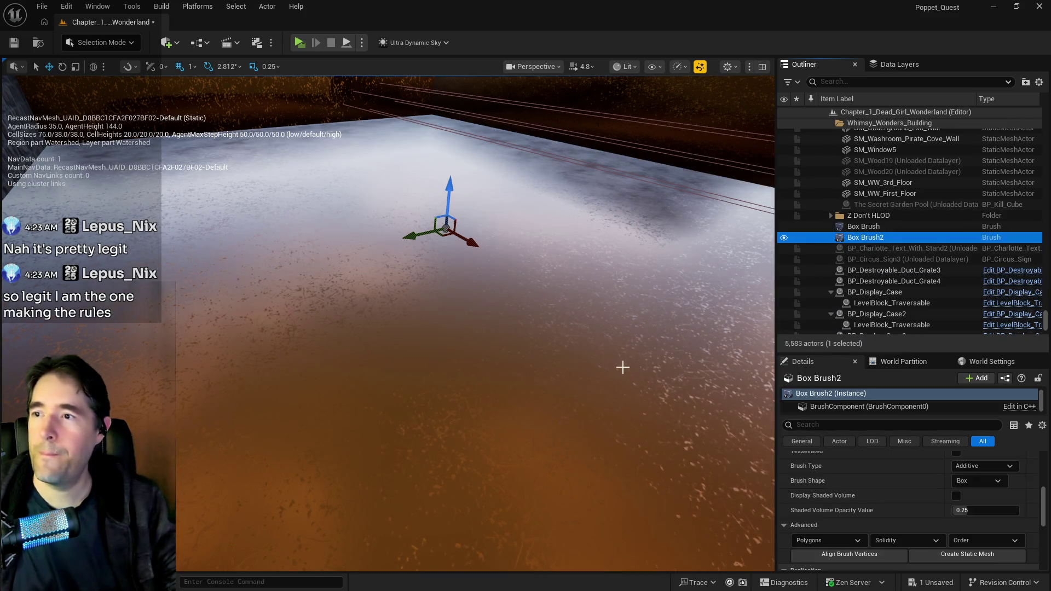
Set the copy's Scale X to 13.5, undoing an accidental proportional scale change.
scroll(915, 485, "up", 5)
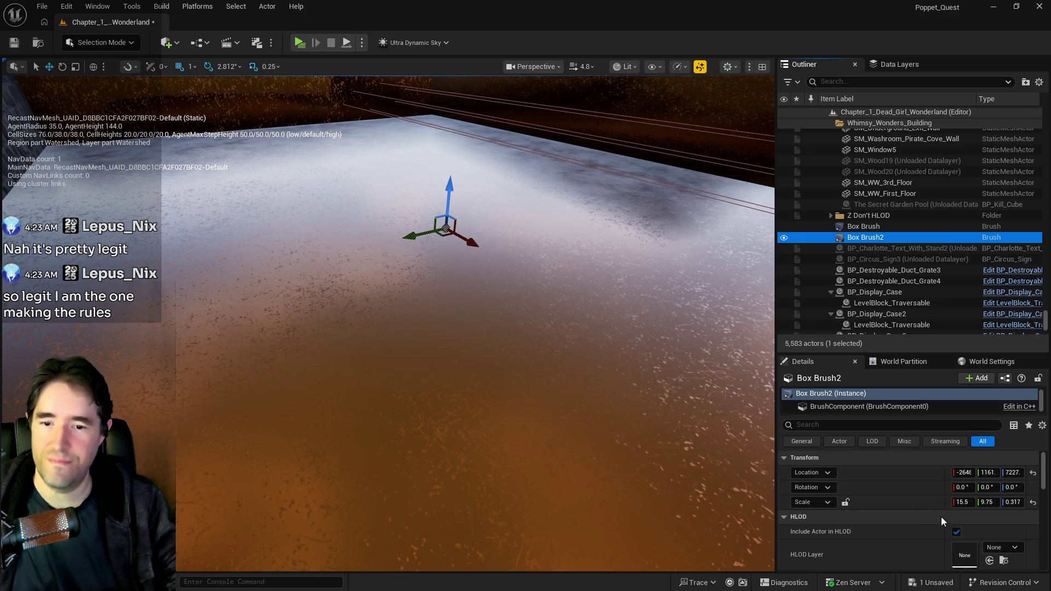
left_click(846, 503)
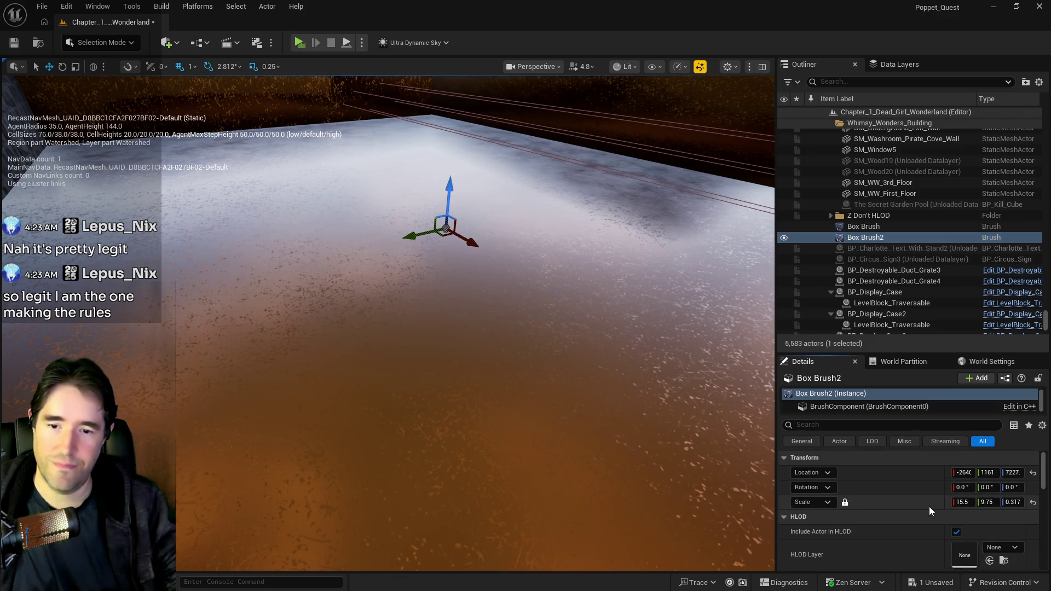
left_click(962, 502)
type("13.5")
key("Return")
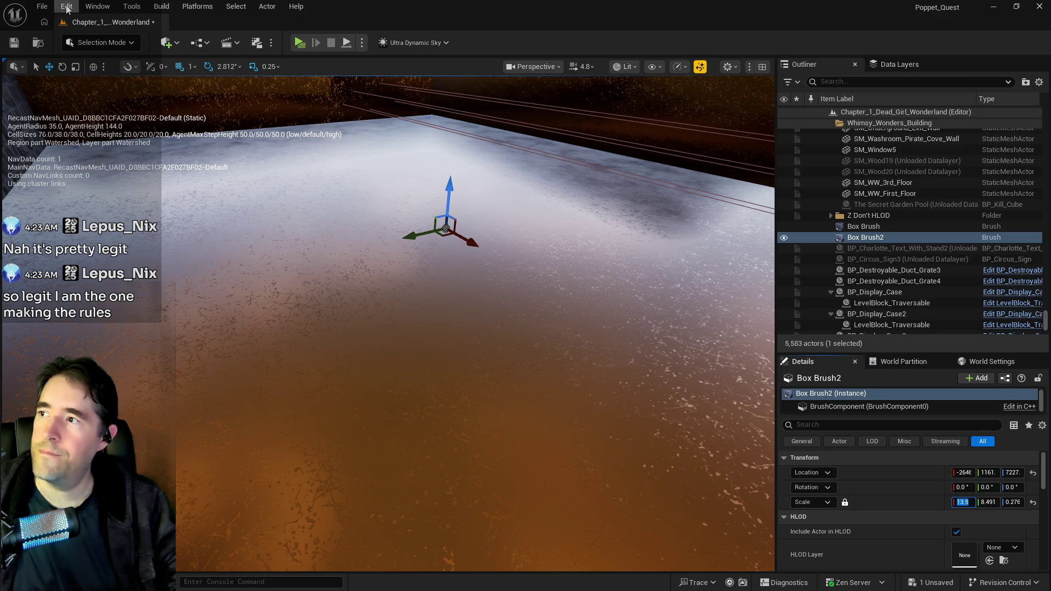
left_click(66, 6)
left_click(496, 241)
key("ctrl+z")
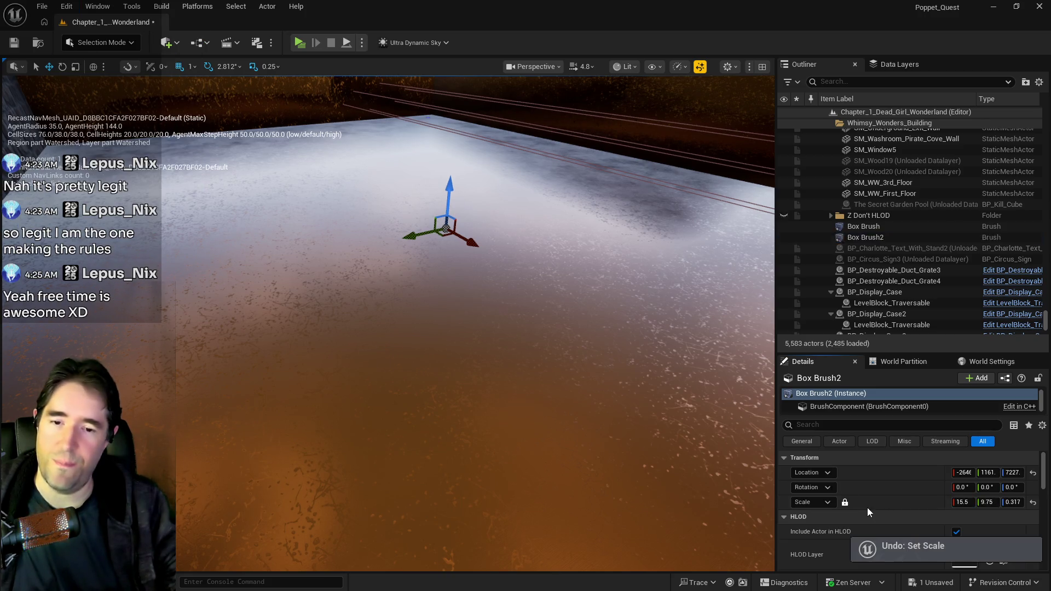
left_click(962, 502)
key("Delete")
type("3")
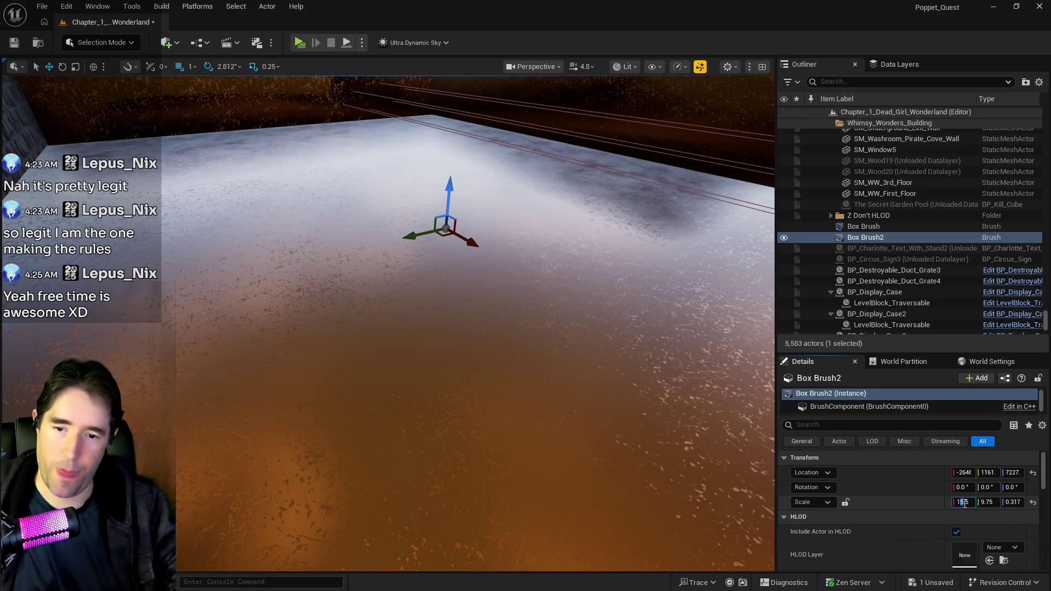
key("Return")
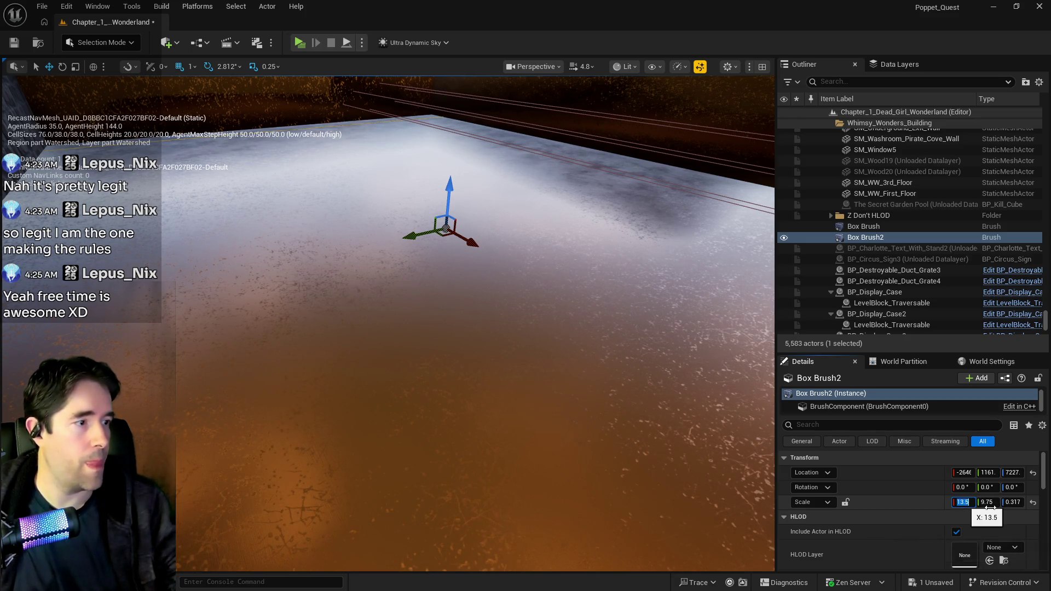
Set Box Brush2's Scale Y to 7.75 and commit its Z scale.
left_click(985, 501)
key("Delete")
type("7")
key("Return")
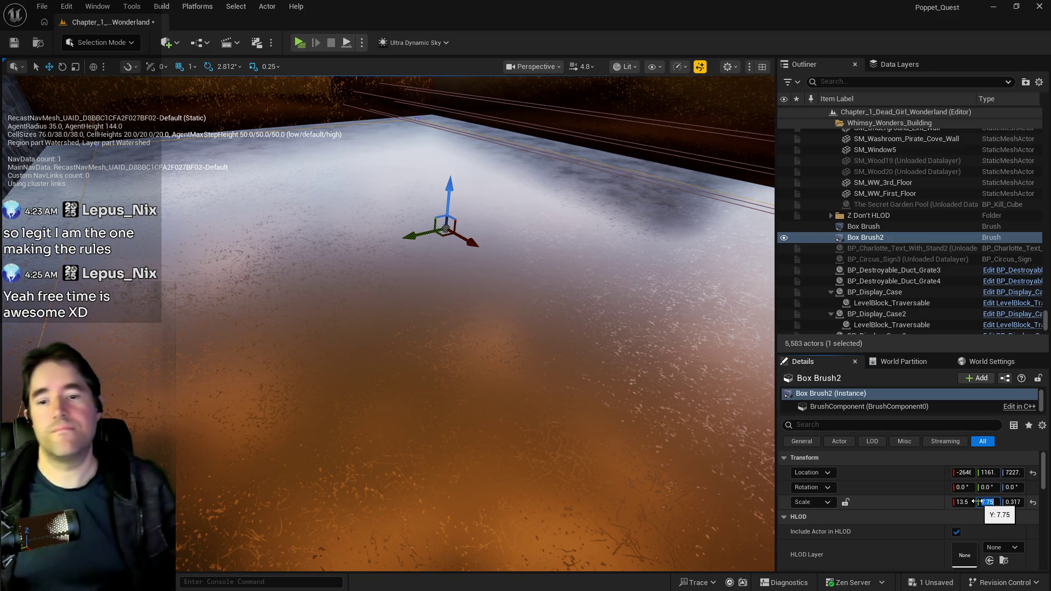
key("Tab")
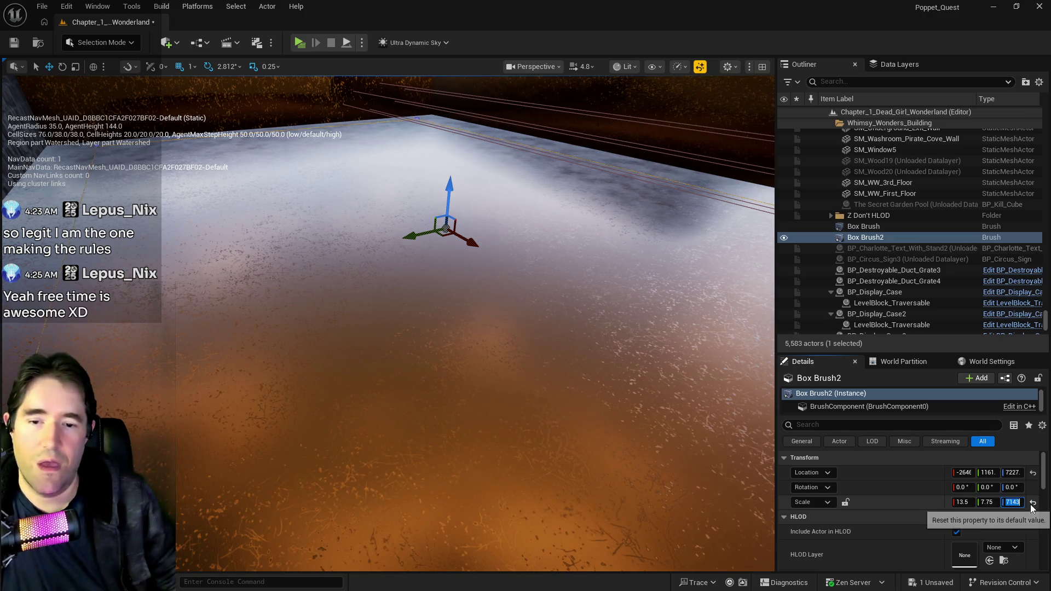
key("Return")
scroll(991, 524, "down", 4)
scroll(991, 524, "down", 3)
left_click(978, 490)
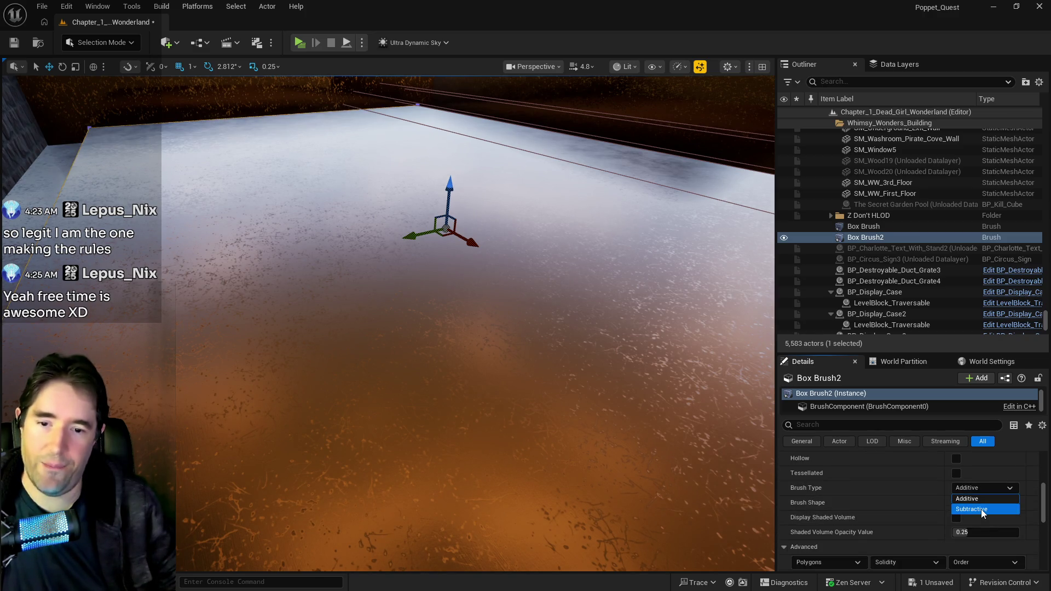
Make Box Brush2 a Subtractive brush and frame it.
left_click(982, 509)
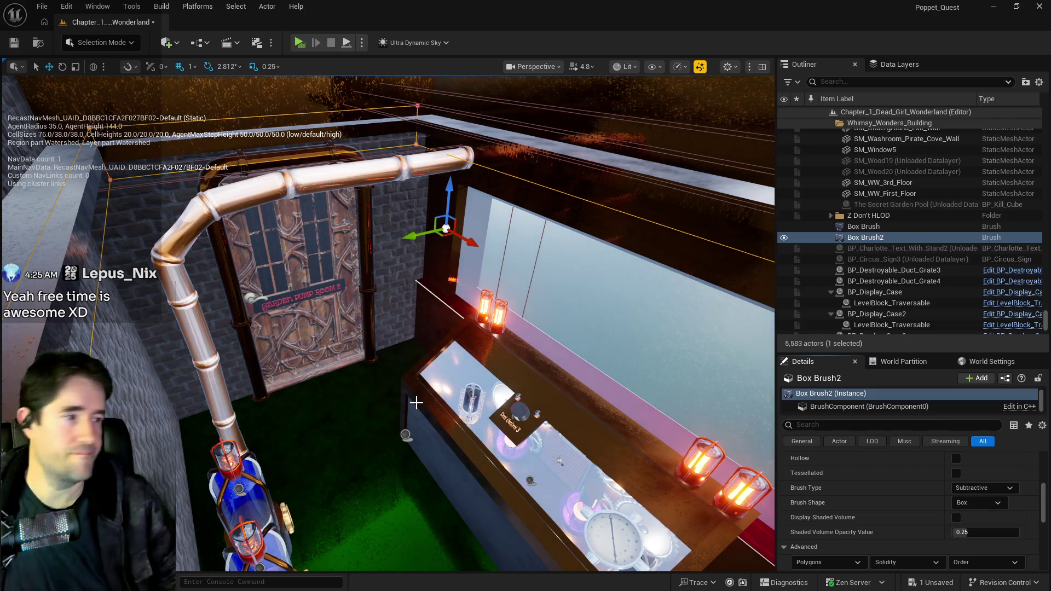
scroll(416, 403, "up", 10)
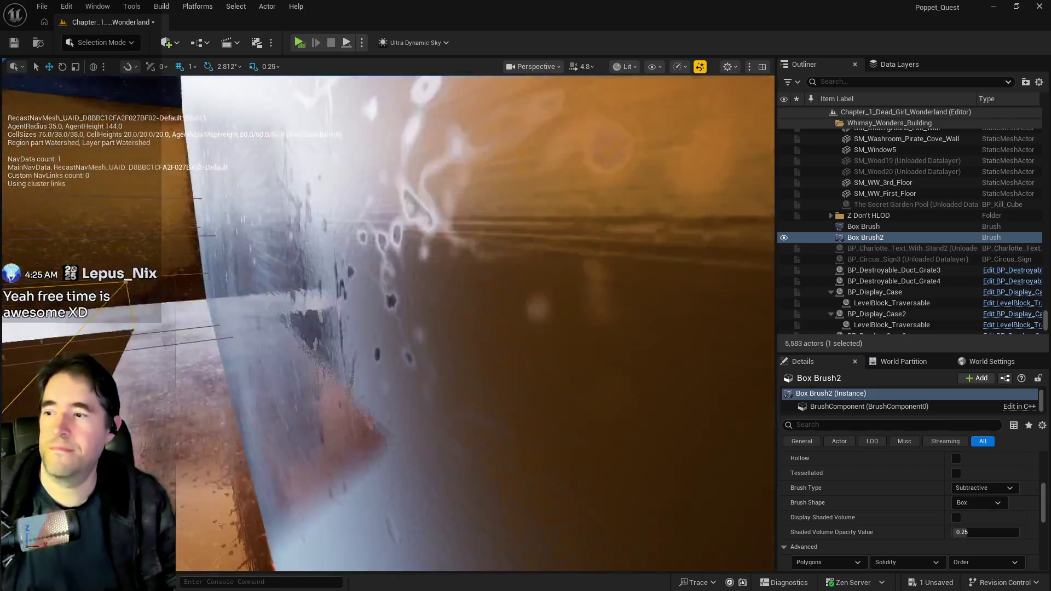
scroll(416, 403, "down", 5)
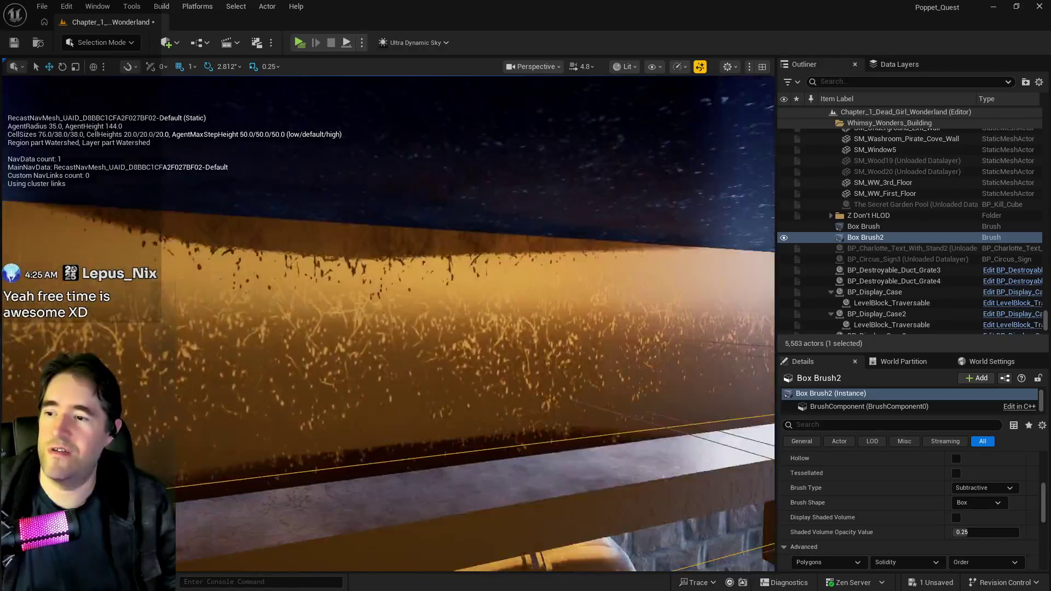
key("f")
Resize Box Brush2 to 12.5, 6.75, 1.0 and save the level.
scroll(828, 497, "up", 5)
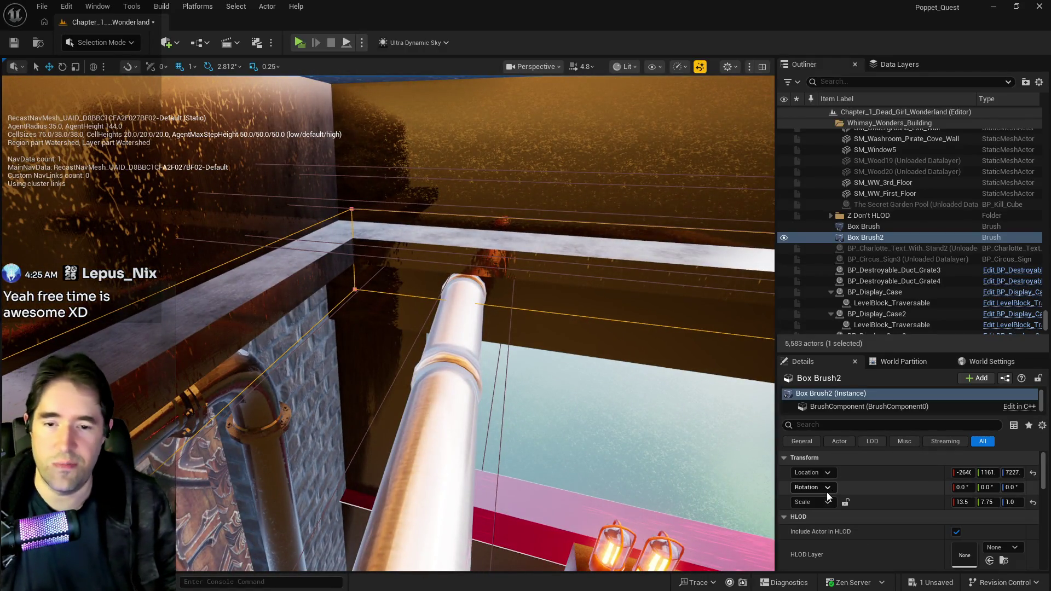
left_click(963, 502)
left_click(964, 503)
type("12.5")
key("Return")
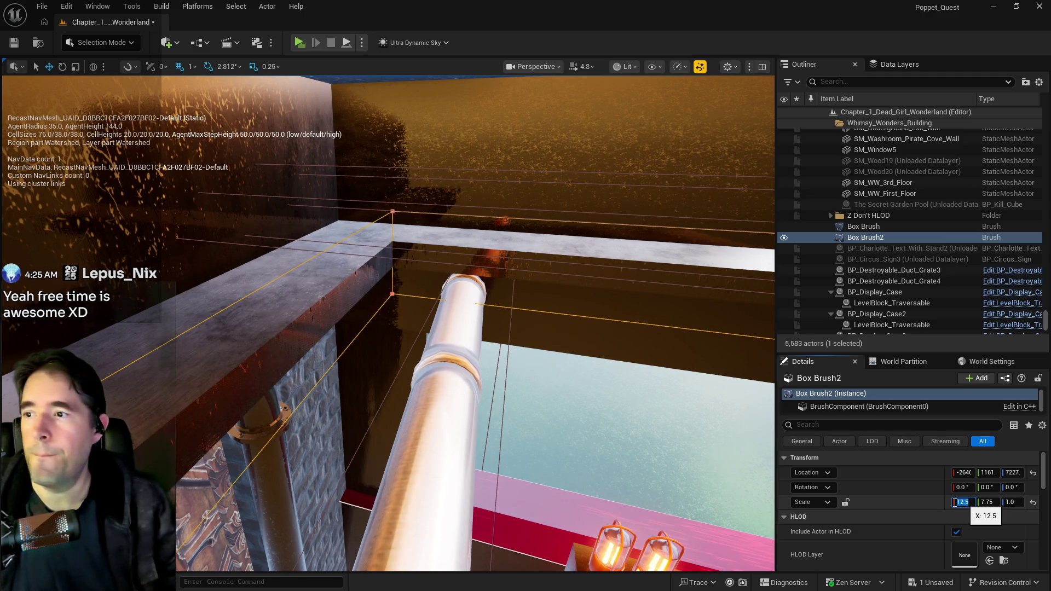
left_click(984, 503)
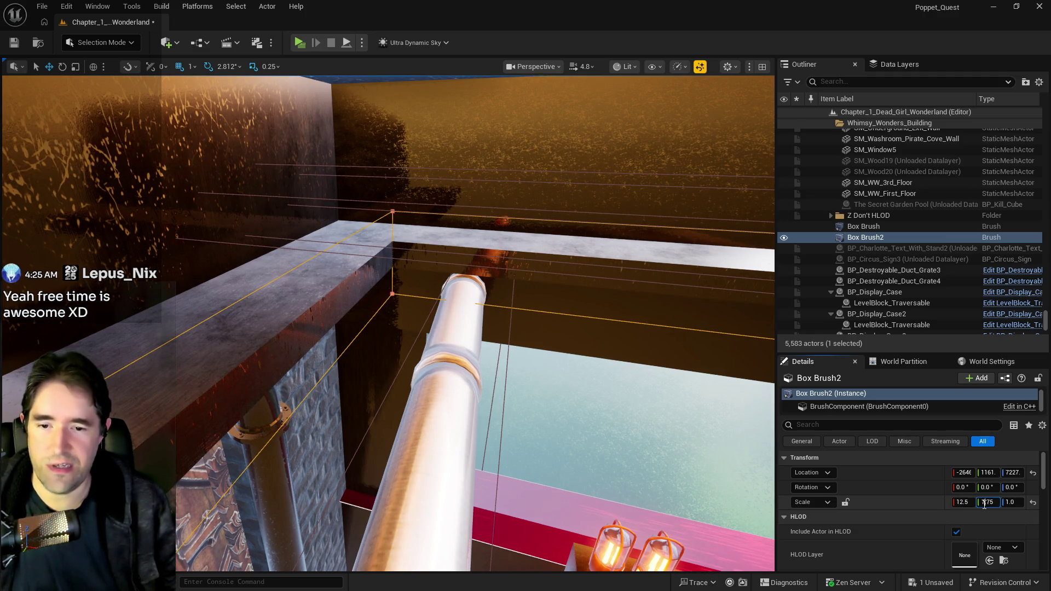
left_click(985, 502)
key("BackSpace")
type("6")
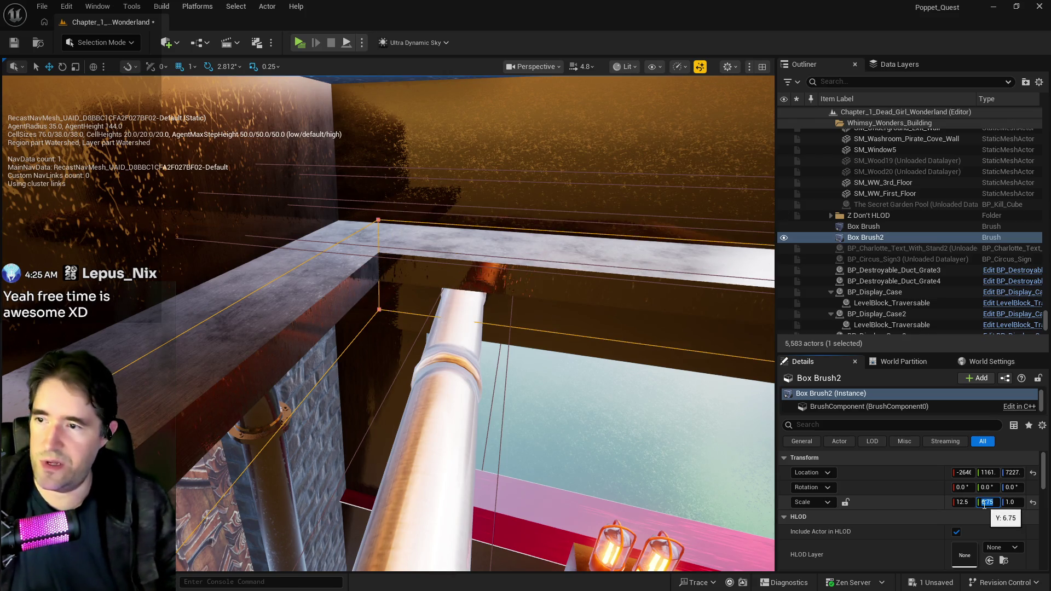
key("Return")
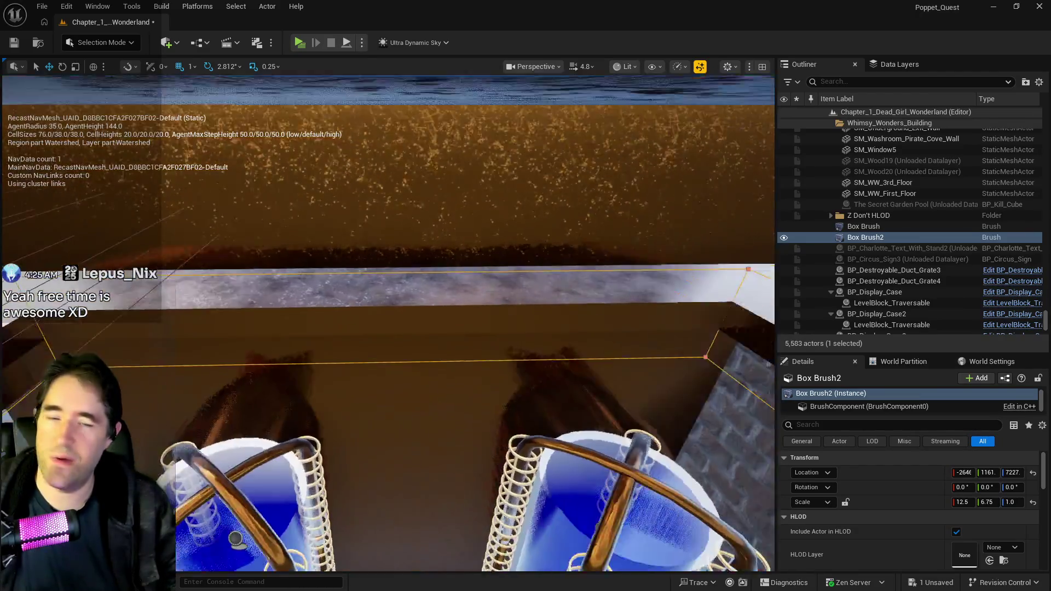
key("ctrl+s")
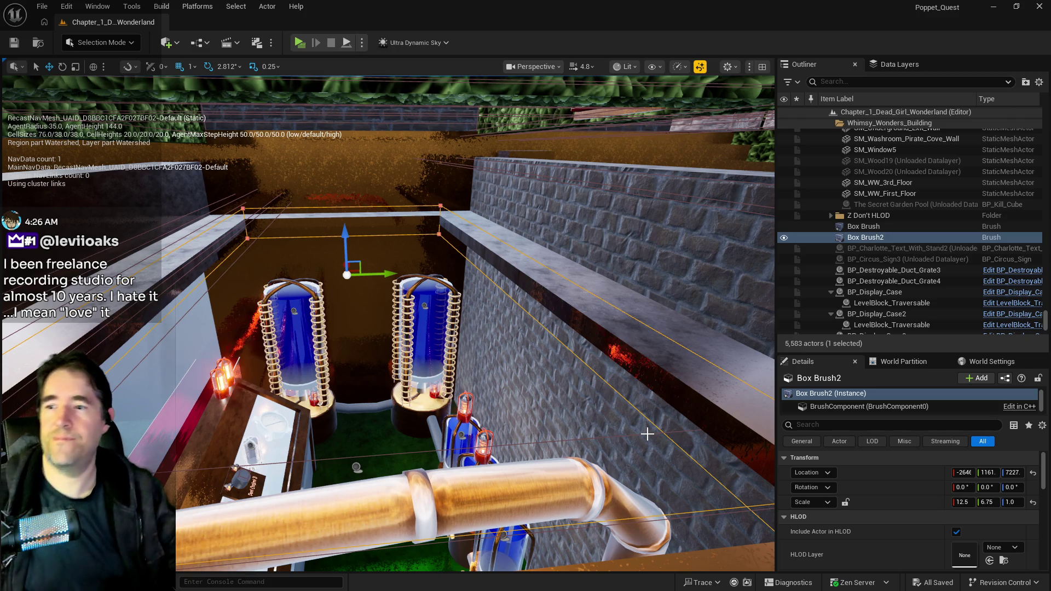
Fly around the pump room, then delete Box Brush2.
mouse_move(647, 433)
left_mouse_down()
mouse_move(648, 422)
mouse_move(630, 416)
mouse_move(603, 454)
mouse_move(520, 373)
mouse_move(470, 488)
left_mouse_up()
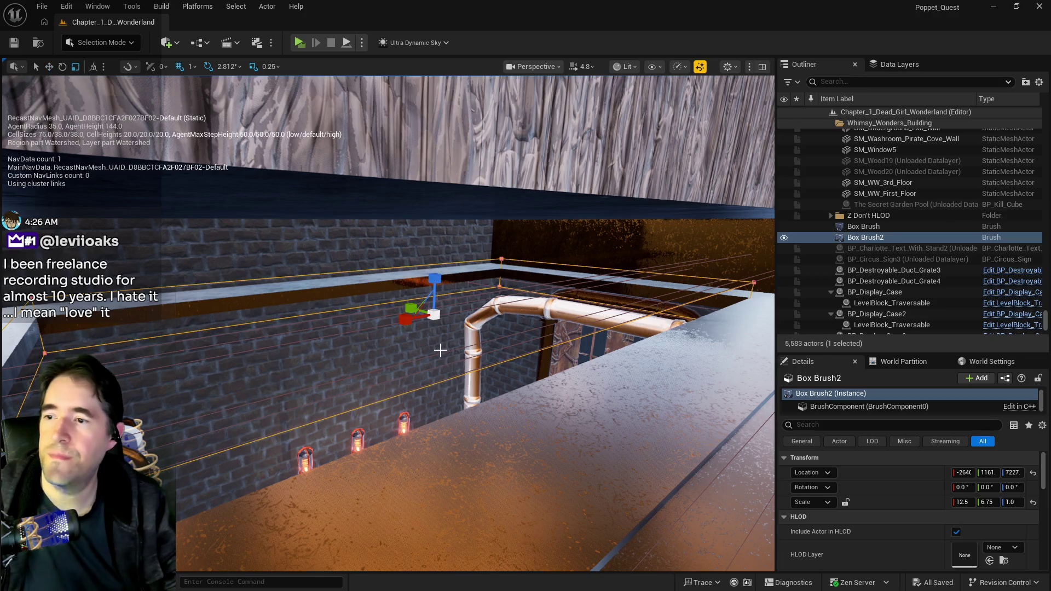
key("e")
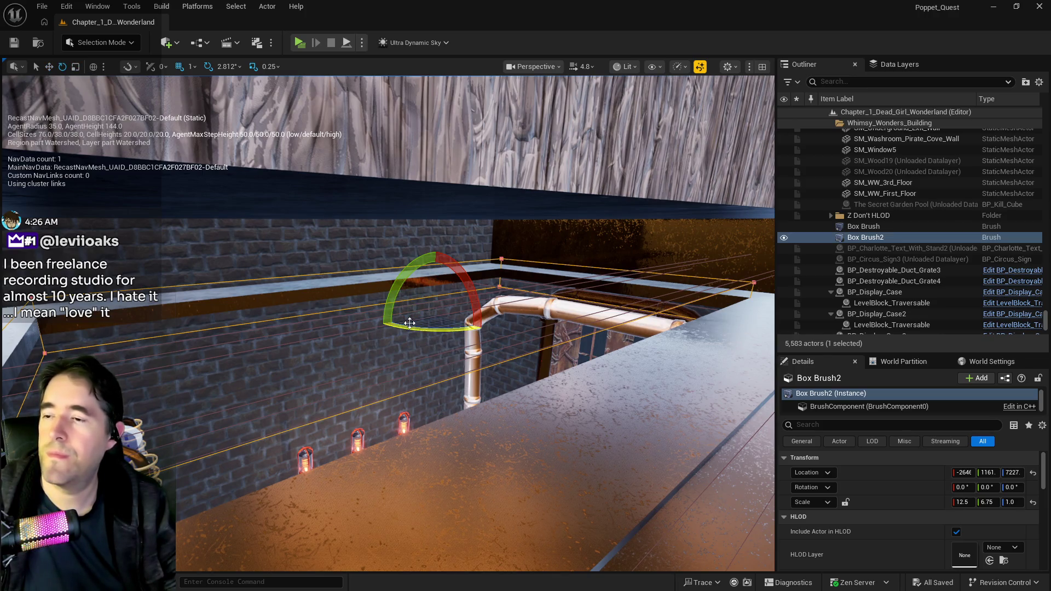
key("r")
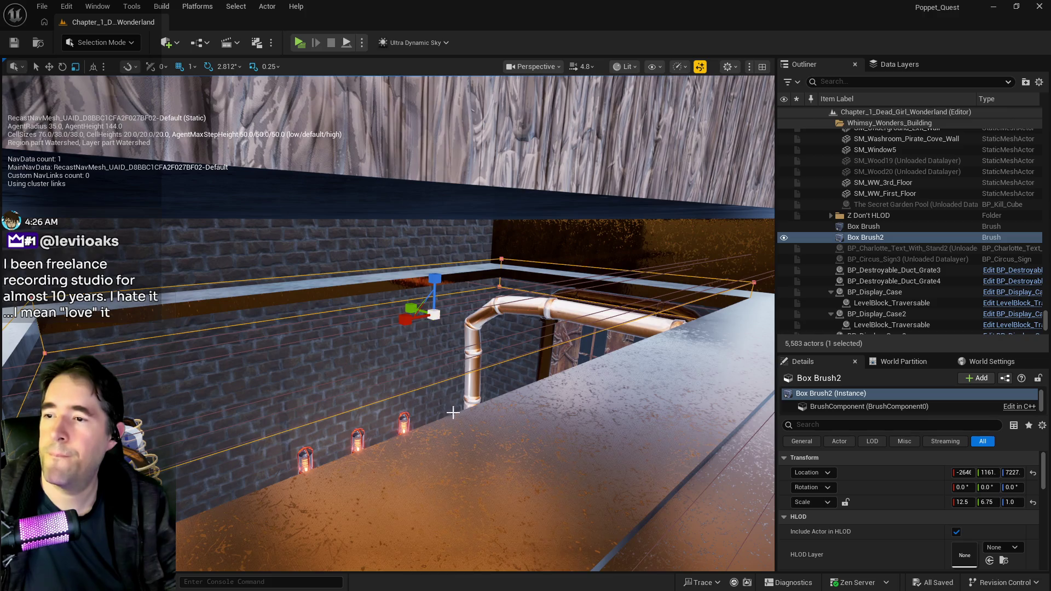
key("Delete")
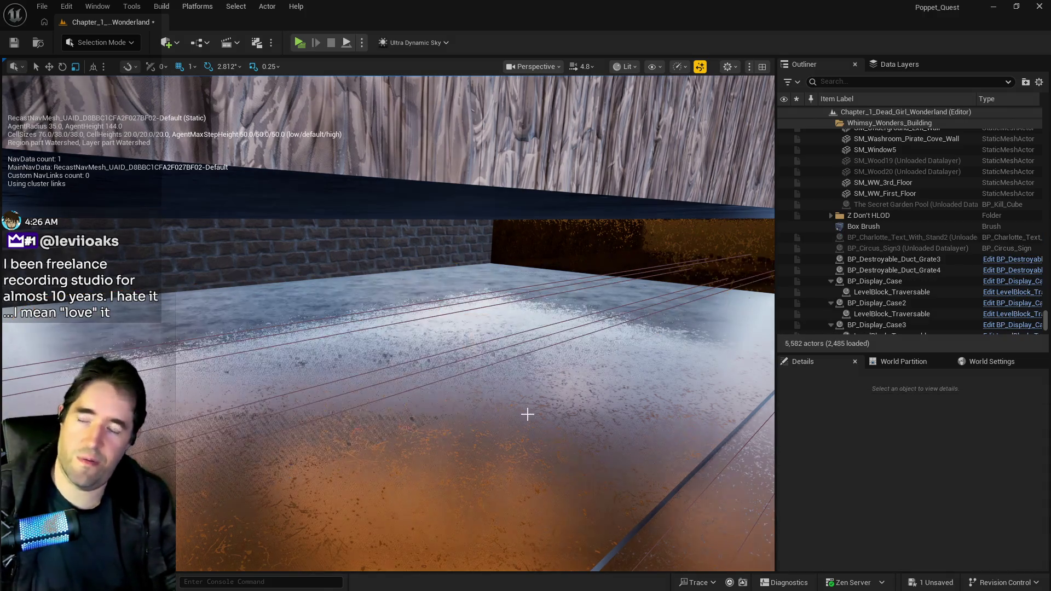
Select the original Box Brush, narrow it to Y scale 1.25 and shift it to Y 2001.
left_click(530, 414)
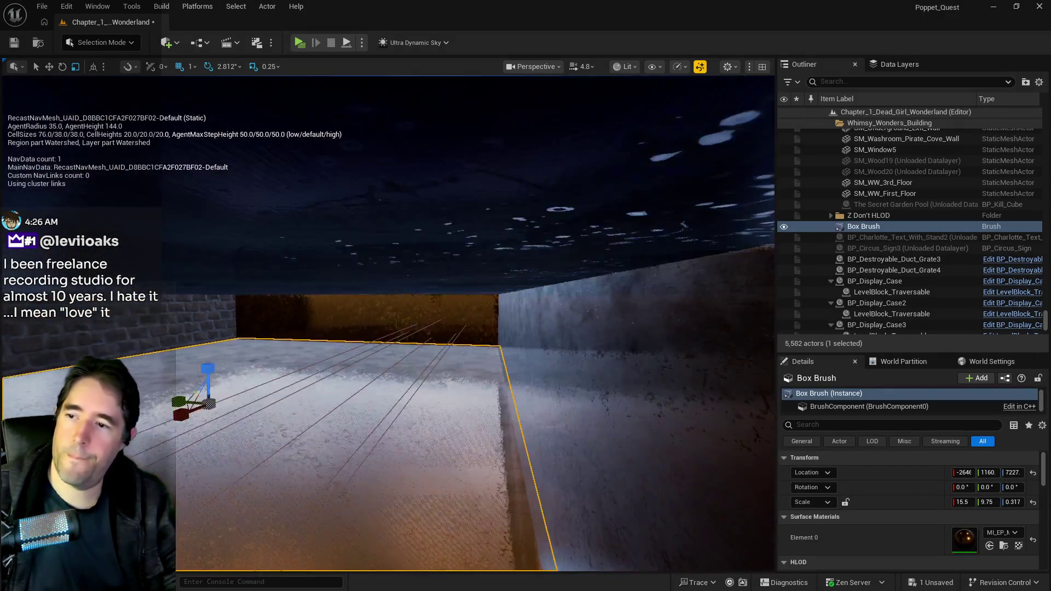
left_click_drag(417, 329, 418, 329)
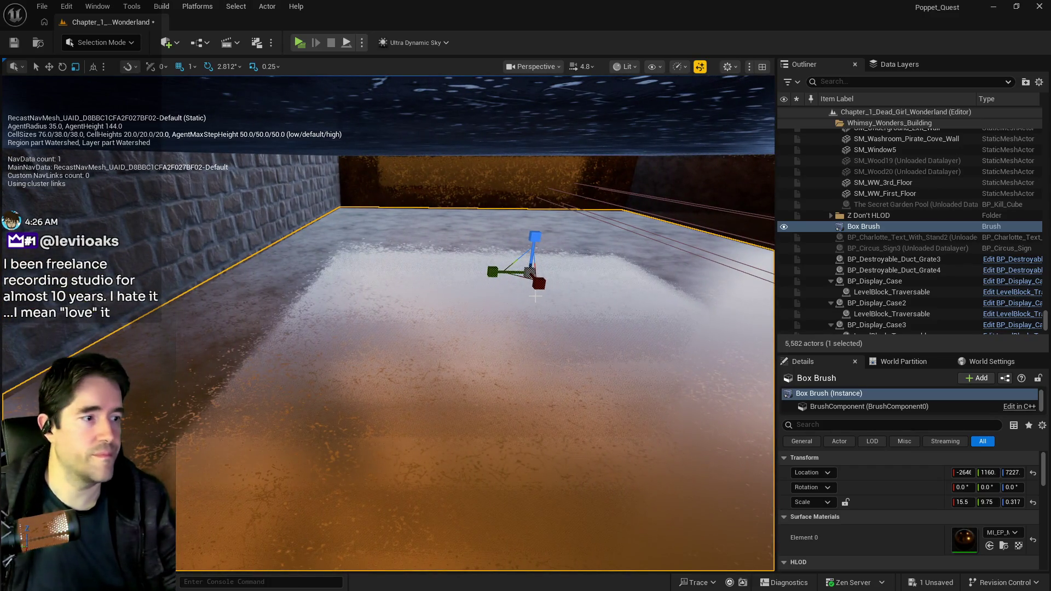
mouse_move(492, 272)
left_mouse_down()
mouse_move(543, 272)
mouse_move(405, 291)
mouse_move(247, 289)
mouse_move(258, 292)
left_mouse_up()
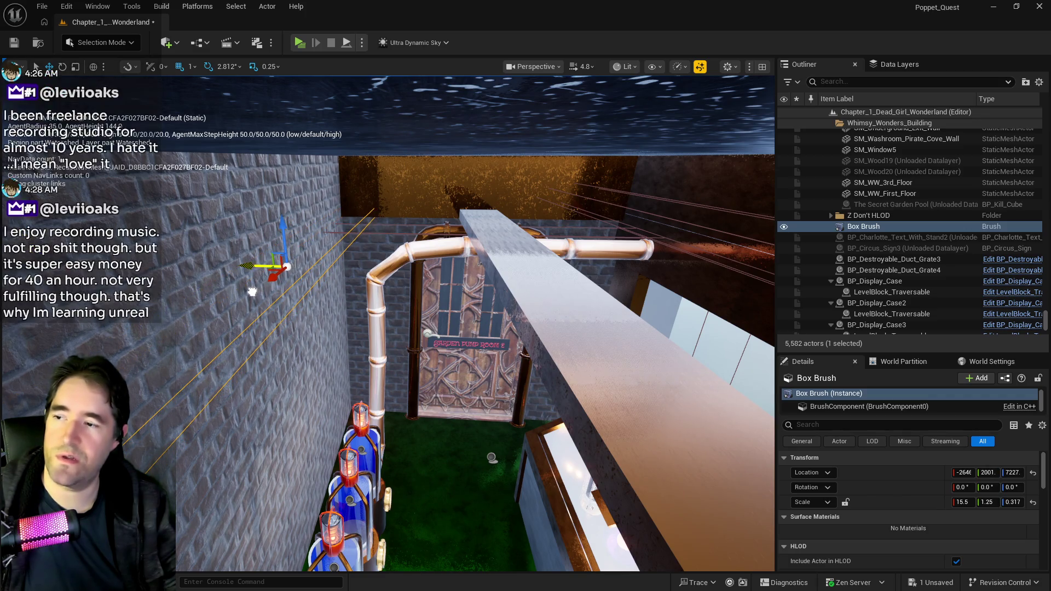
Frame the Box Brush ledge above the pump room door in close view, keeping it selected.
key("f")
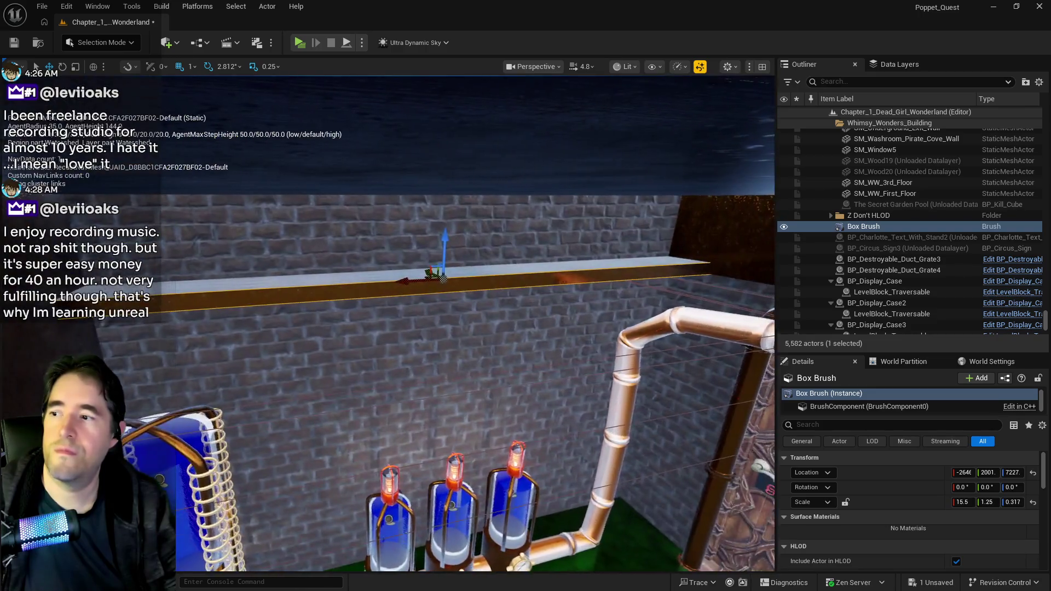
left_click_drag(471, 323, 471, 307)
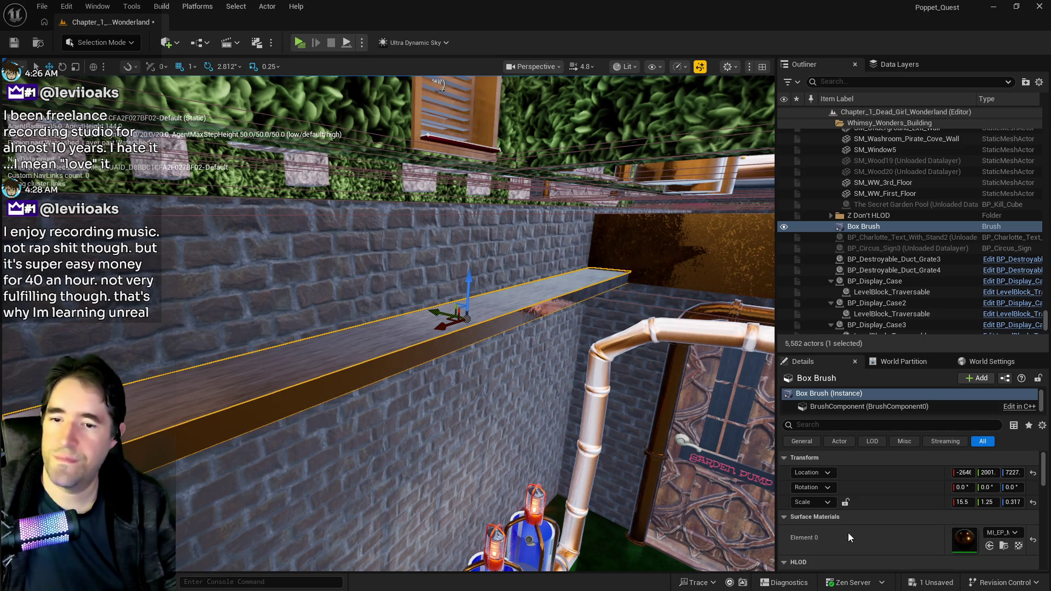
scroll(848, 537, "down", 3)
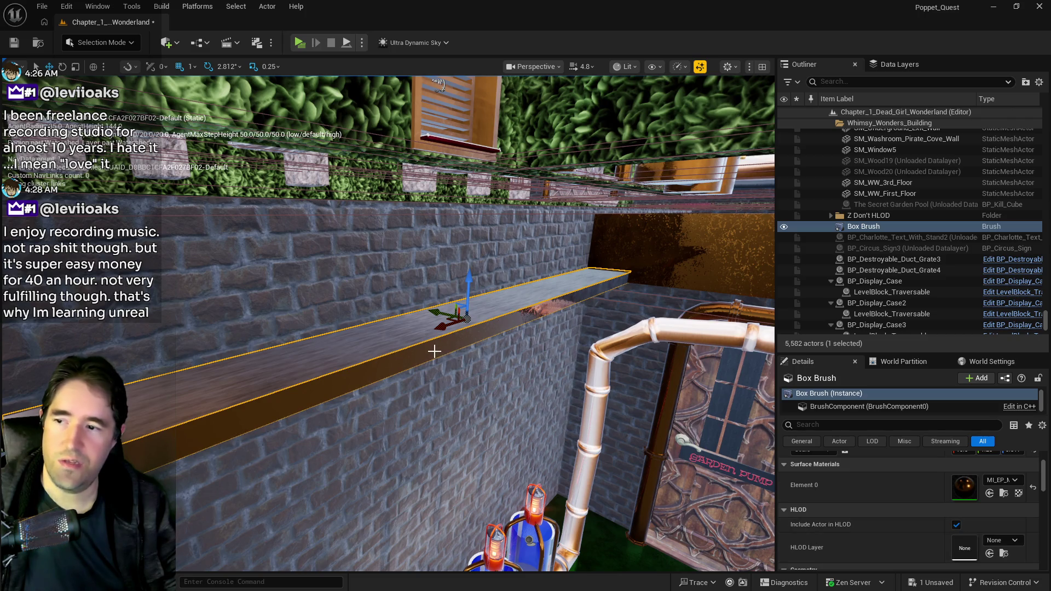
left_click(649, 476)
key("ctrl+z")
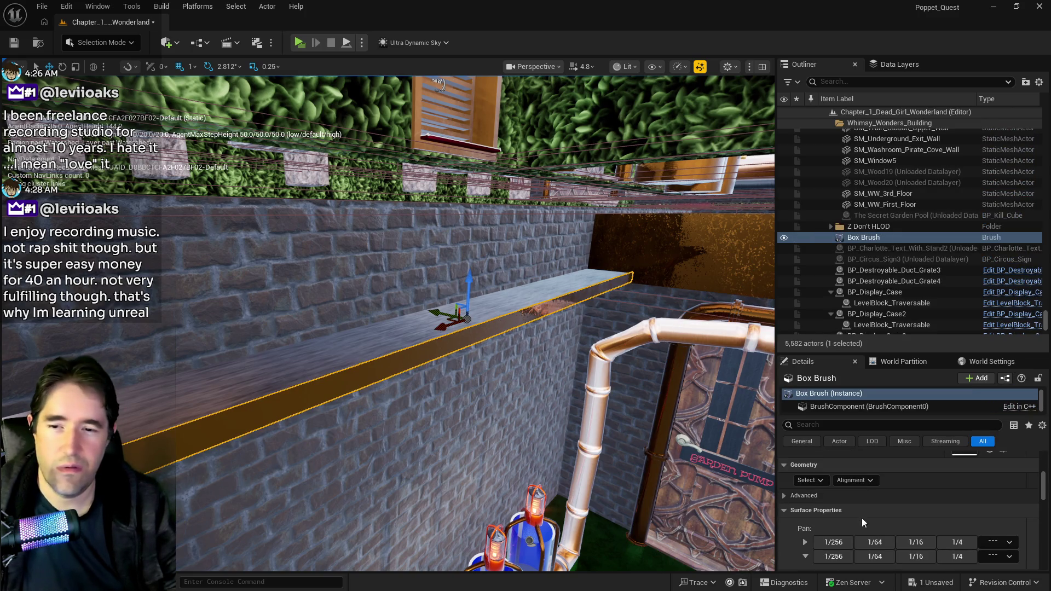
Select all adjacent surfaces of the ledge brush and apply a locked 10 by 10 texture scale.
left_click(816, 481)
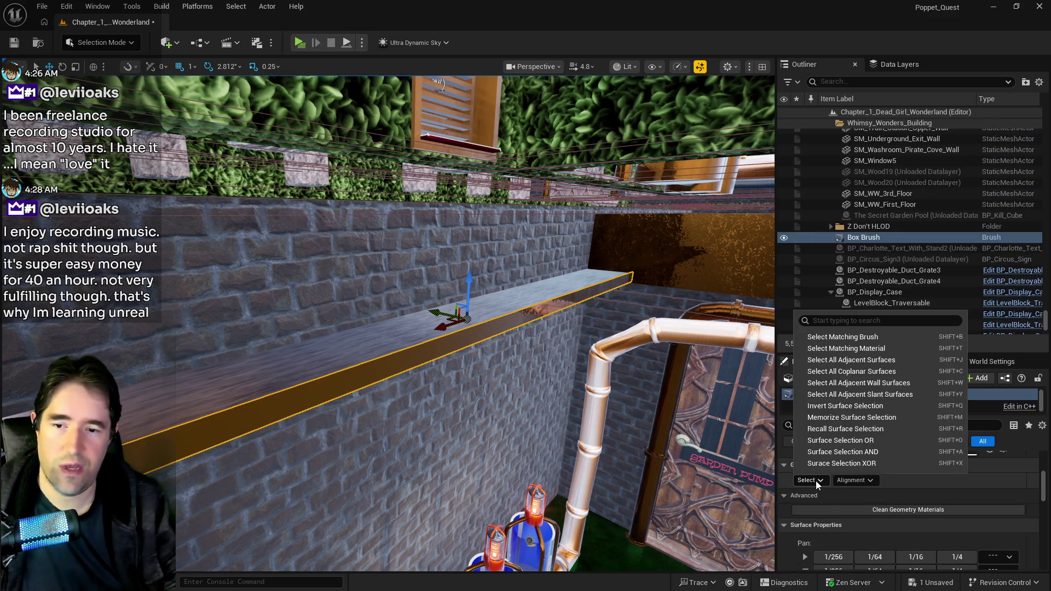
left_click(844, 361)
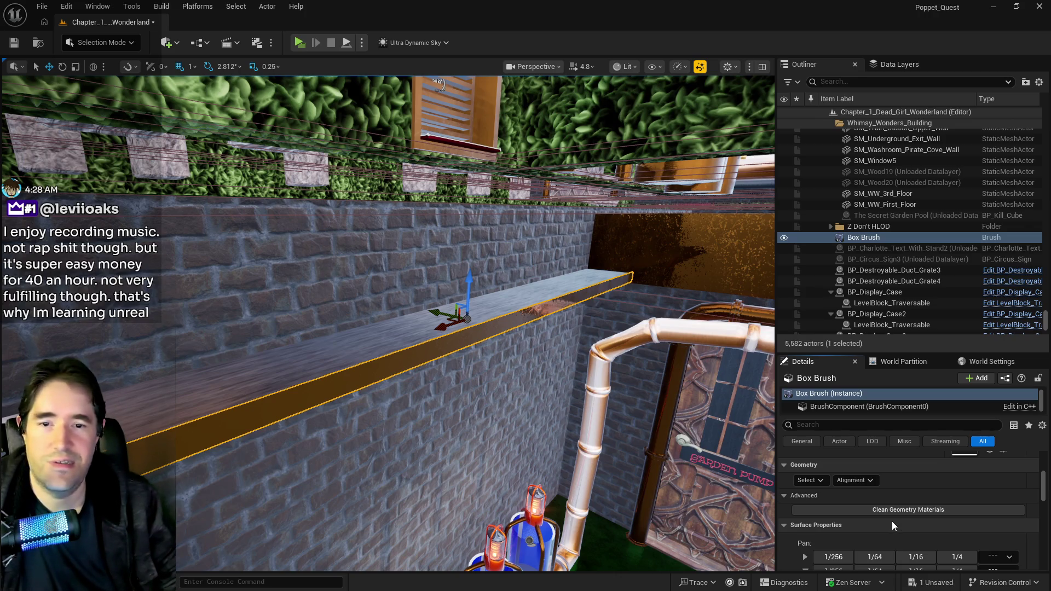
scroll(892, 522, "up", 3)
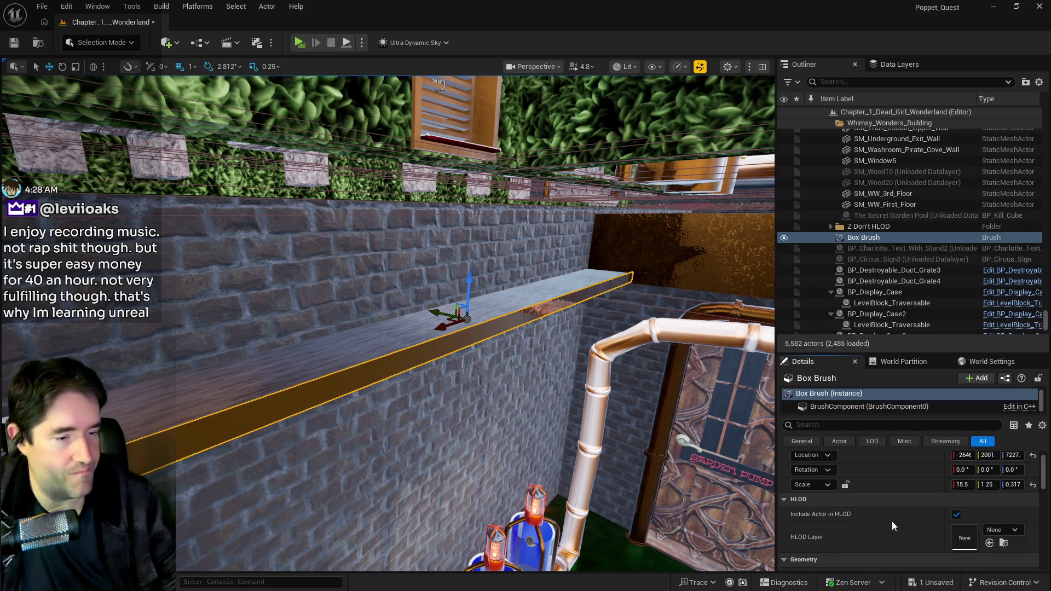
key("p")
scroll(893, 532, "down", 5)
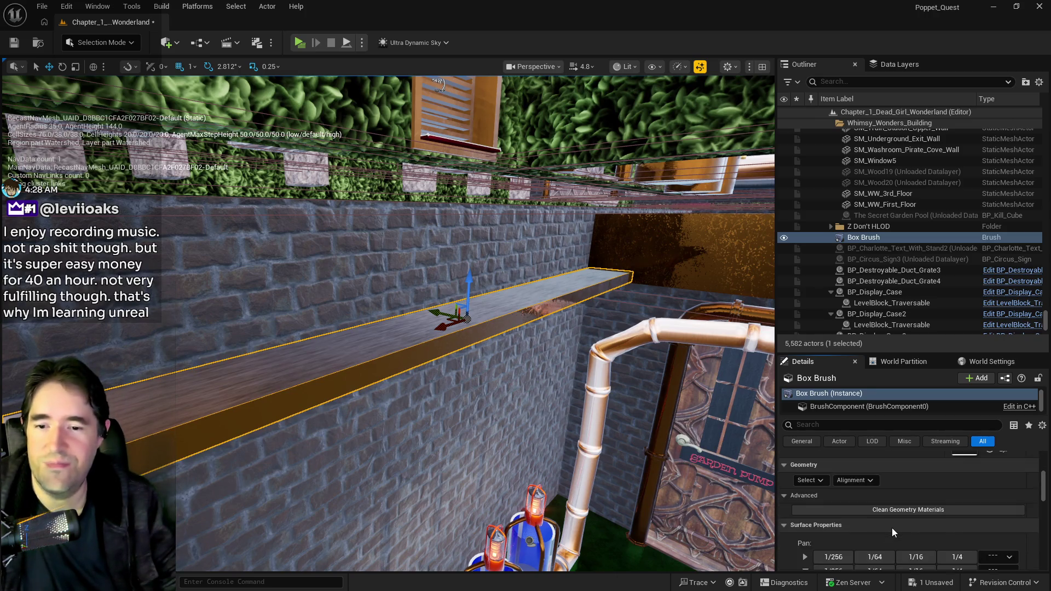
left_click(831, 498)
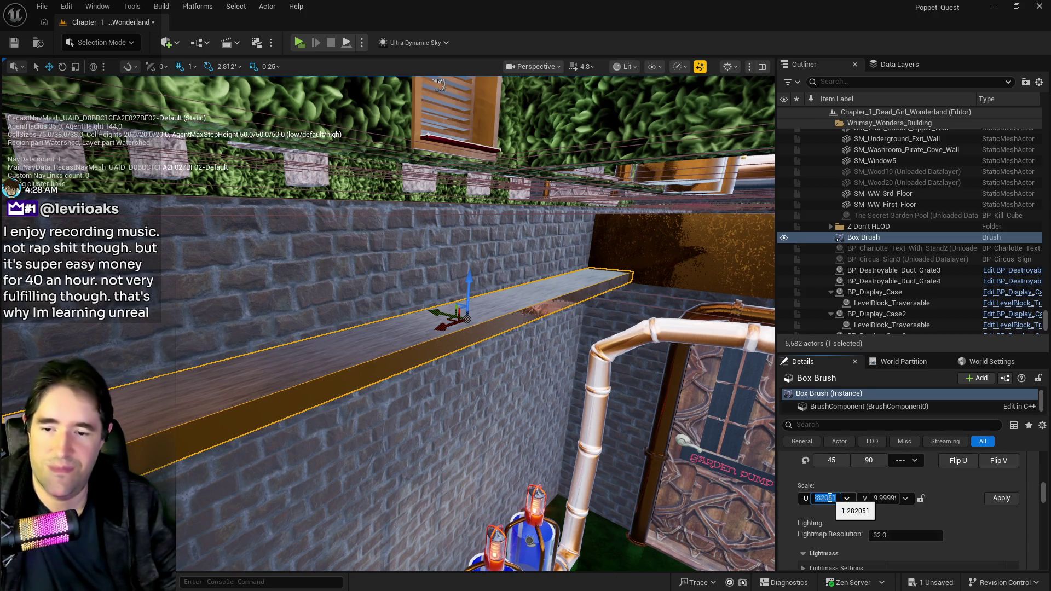
left_click(920, 499)
left_click(1002, 498)
Fly the view low along the ledge toward the door.
mouse_move(388, 323)
left_mouse_down()
mouse_move(372, 361)
mouse_move(321, 305)
left_mouse_up()
scroll(926, 509, "down", 3)
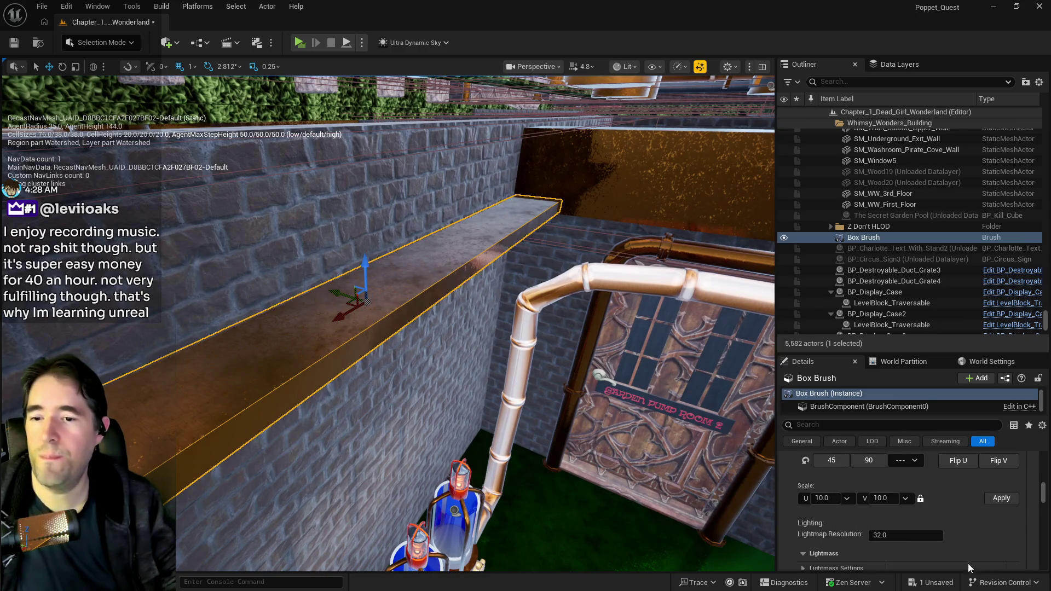
mouse_move(383, 329)
left_mouse_down()
mouse_move(383, 318)
mouse_move(384, 334)
left_mouse_up()
left_click_drag(384, 137, 384, 141)
left_click_drag(375, 200, 374, 184)
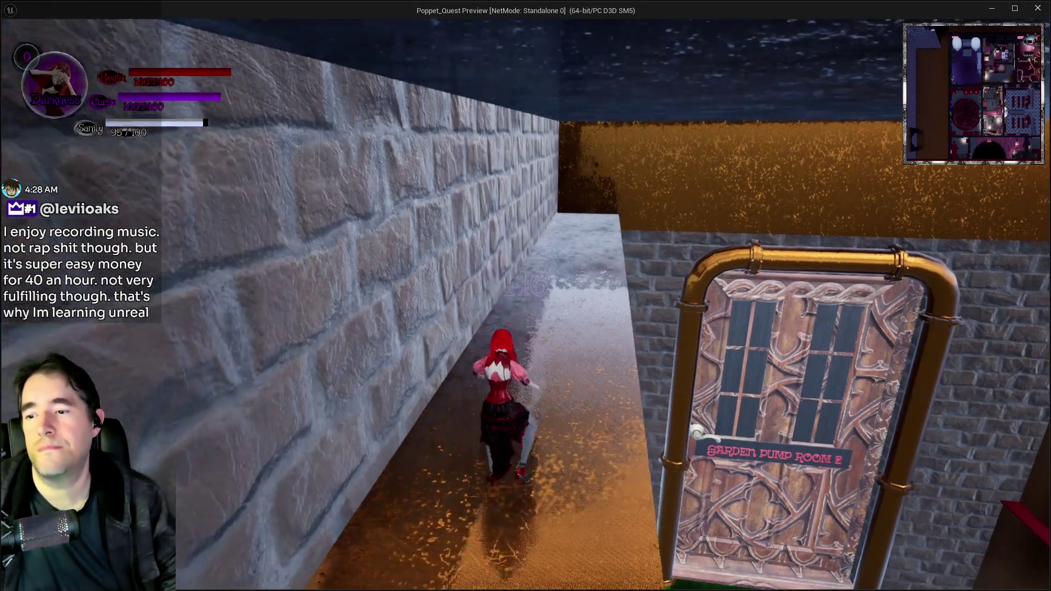
Run the character along the ledge, climb the pipe into Garden Pump Room 3, then exit play.
key("w")
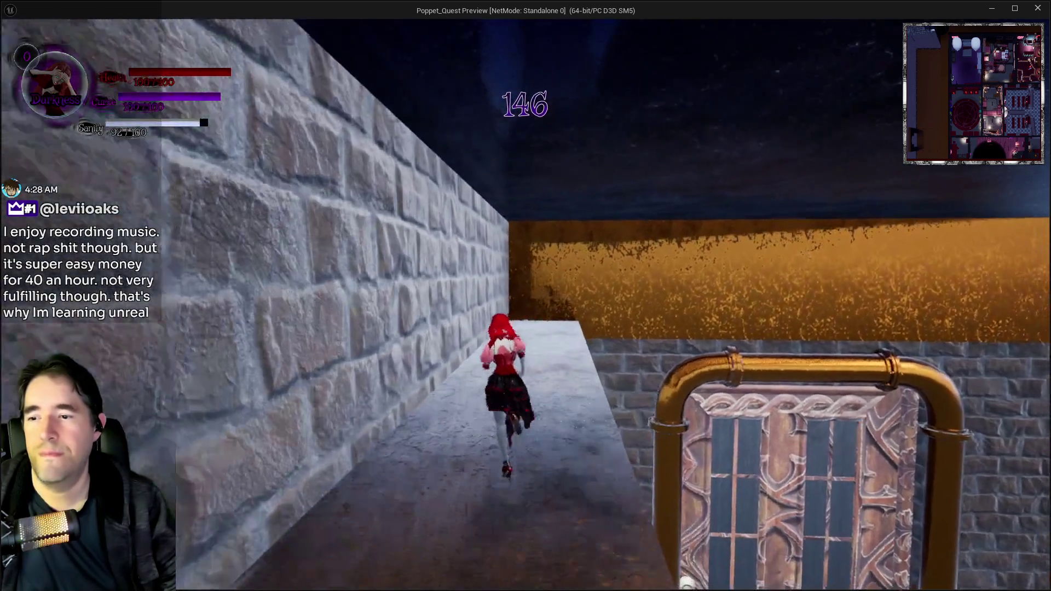
key("a")
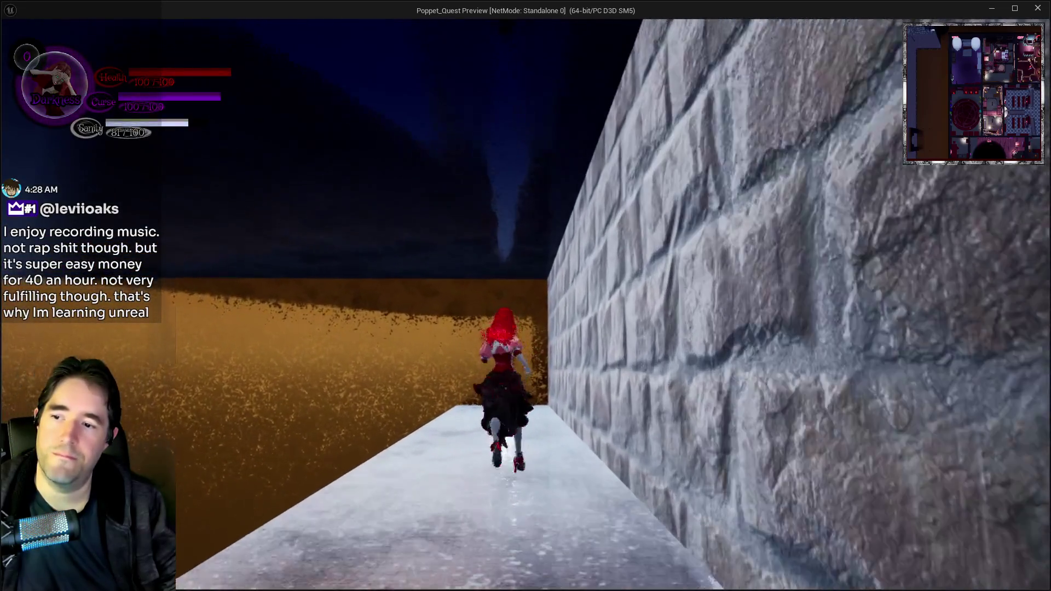
key("a")
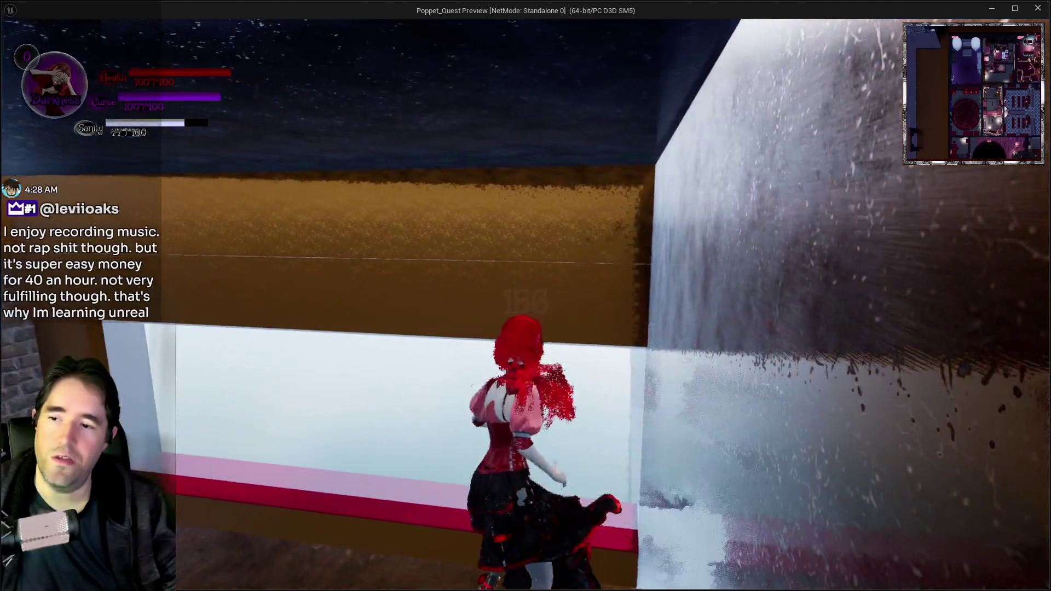
key("w")
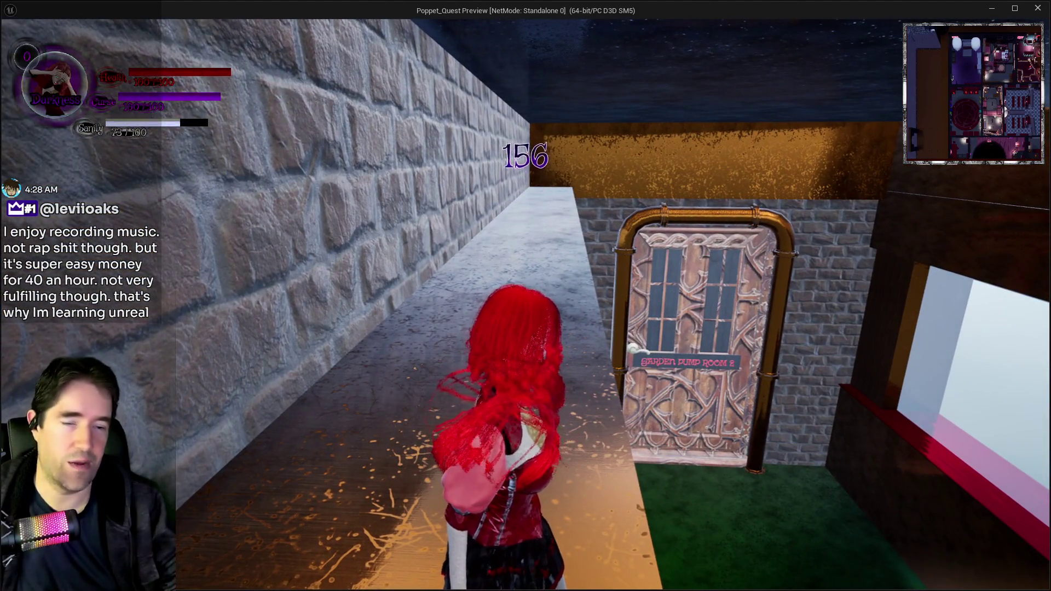
key("w")
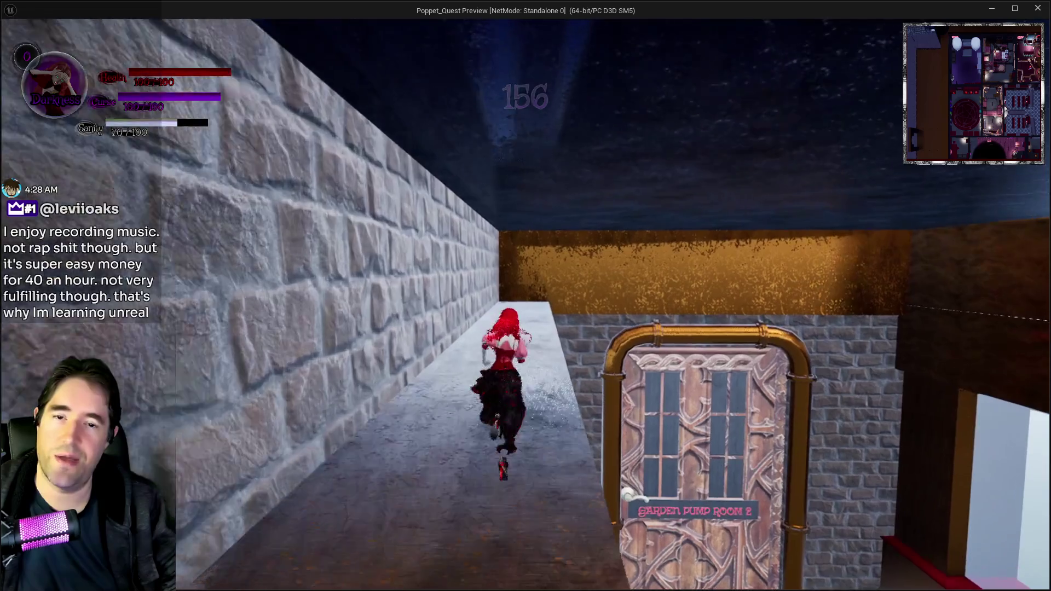
key("w")
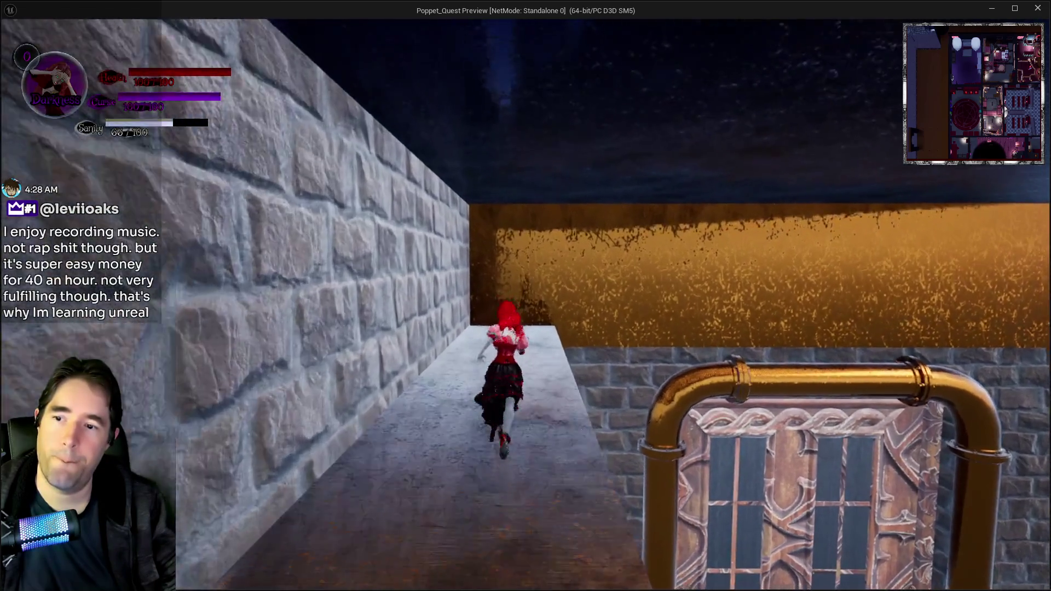
key("w")
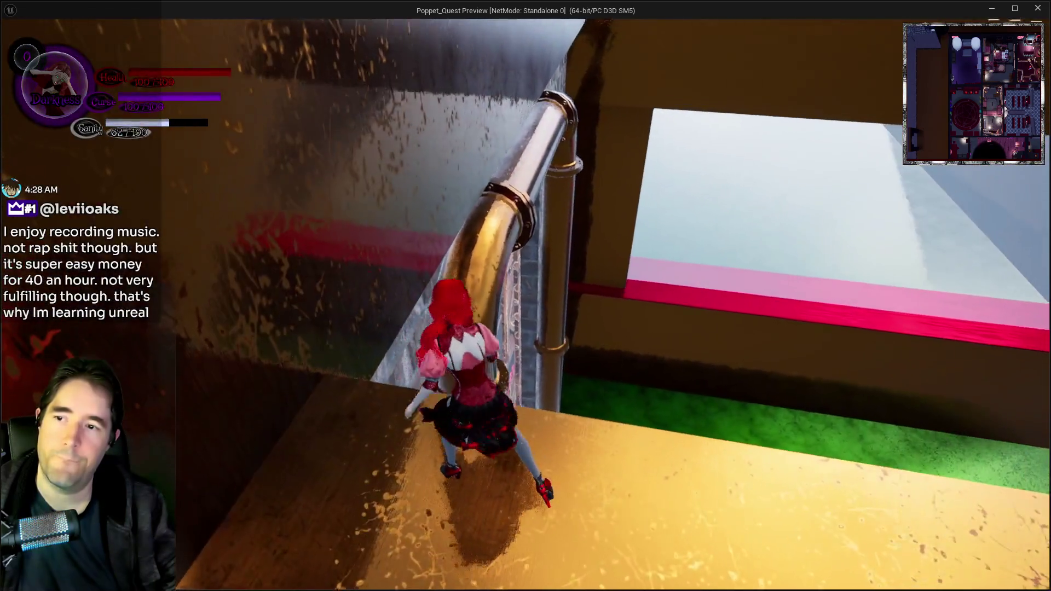
key("w")
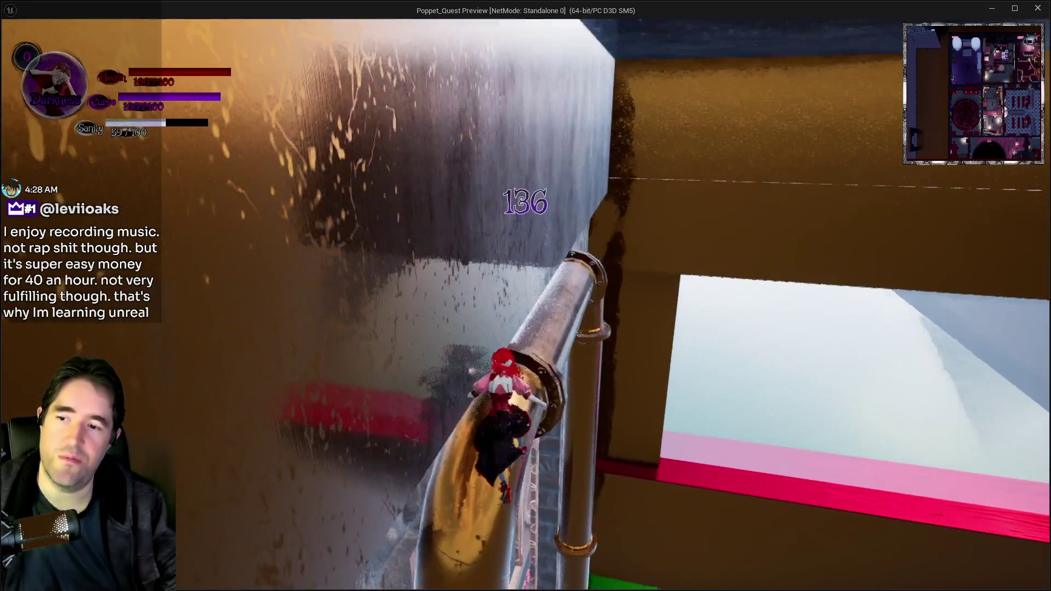
key("w")
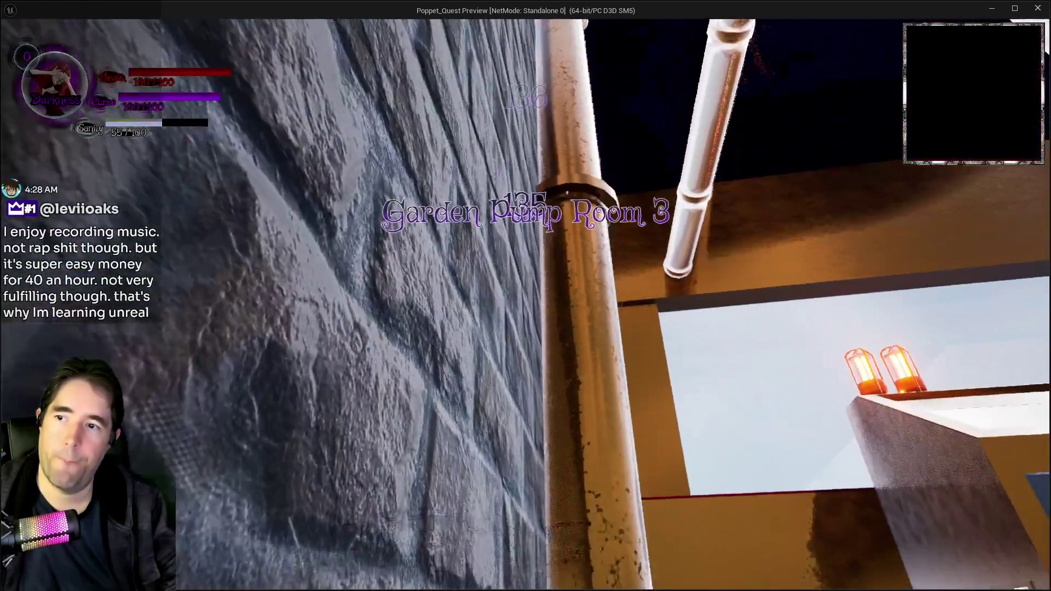
key("w")
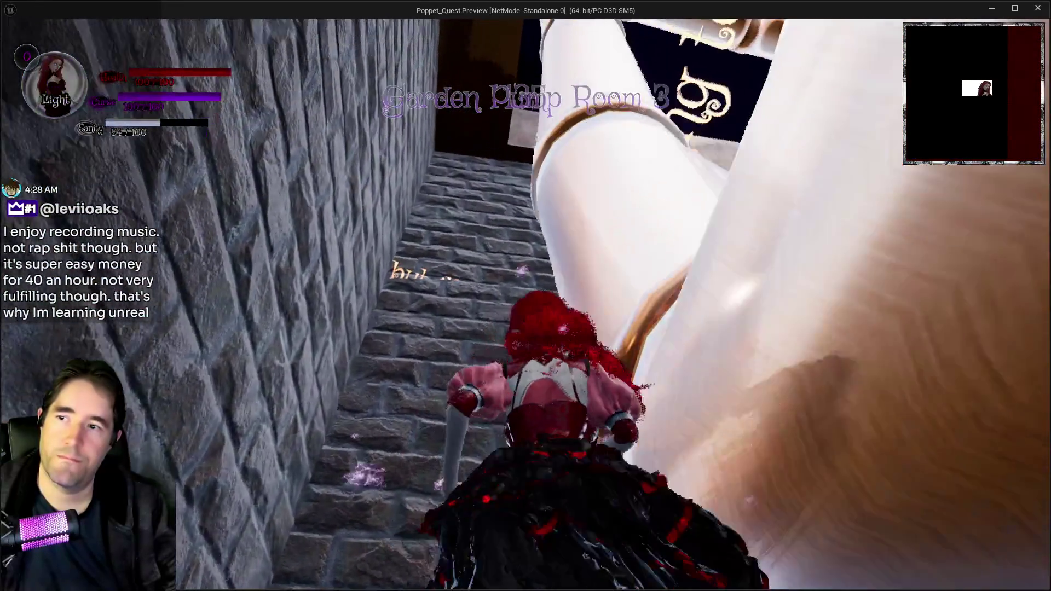
key("w")
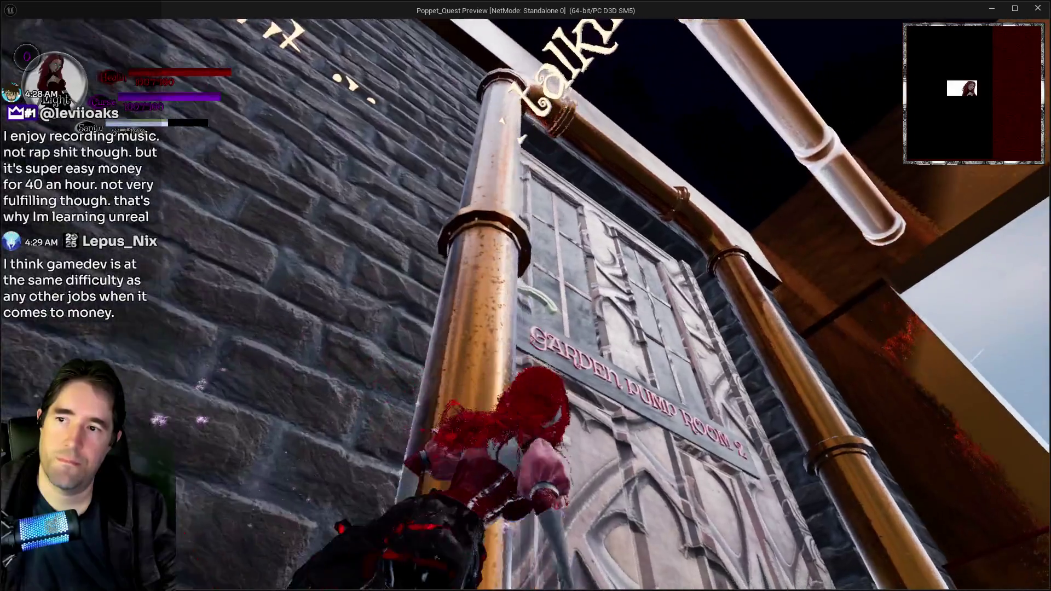
key("Escape")
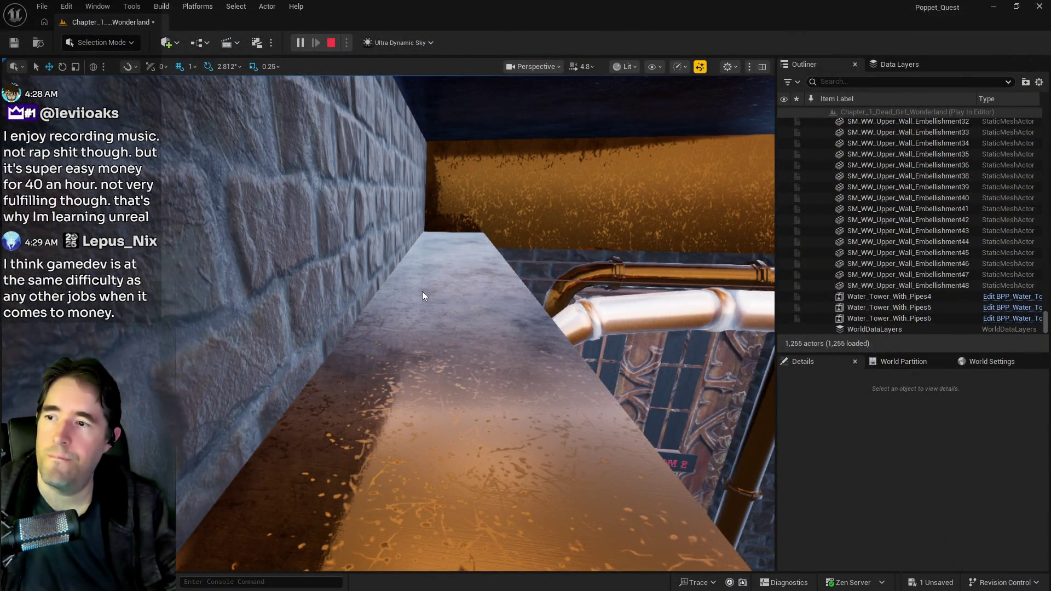
Stop the playtest and fly the view toward the pump room door.
key("Escape")
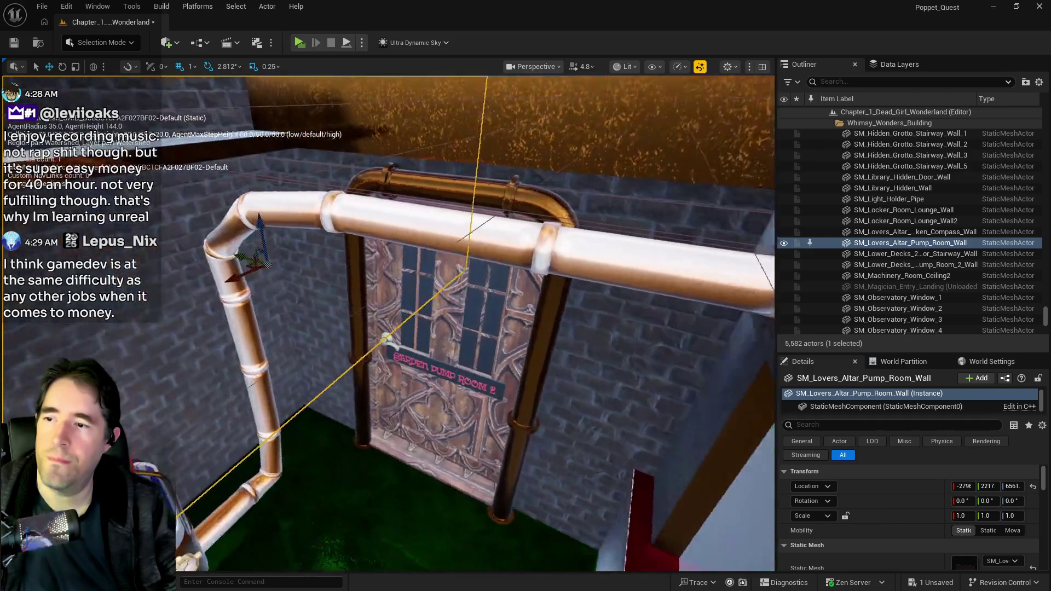
scroll(660, 227, "down", 3)
left_click(652, 233)
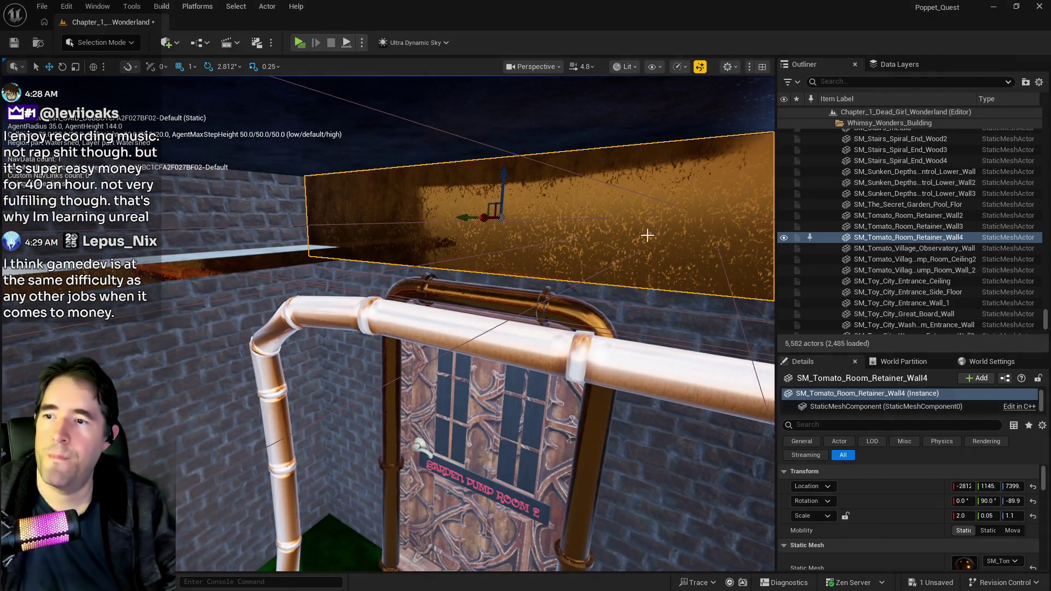
key("w")
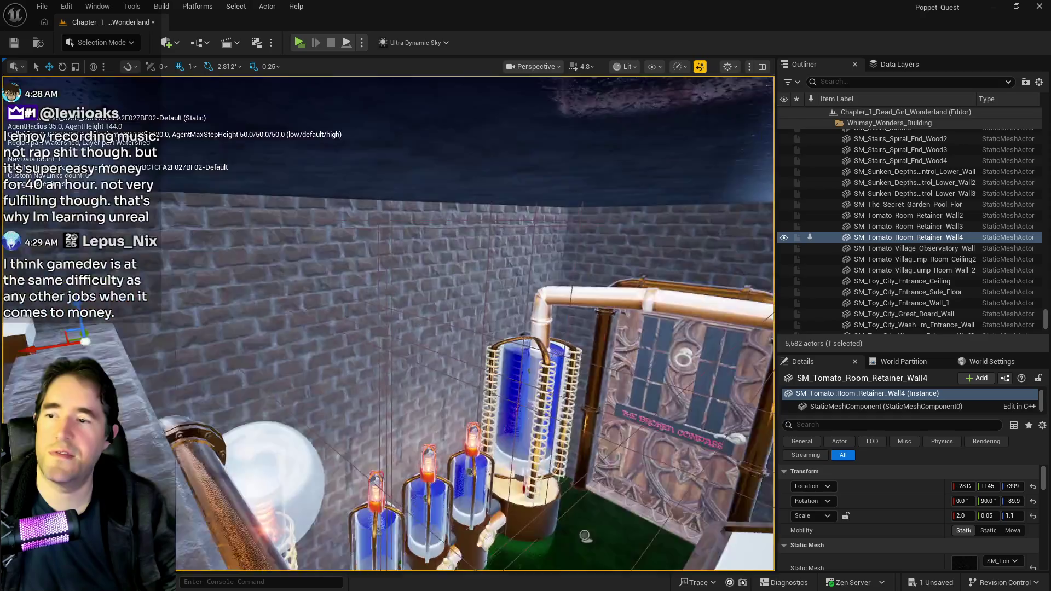
key("s")
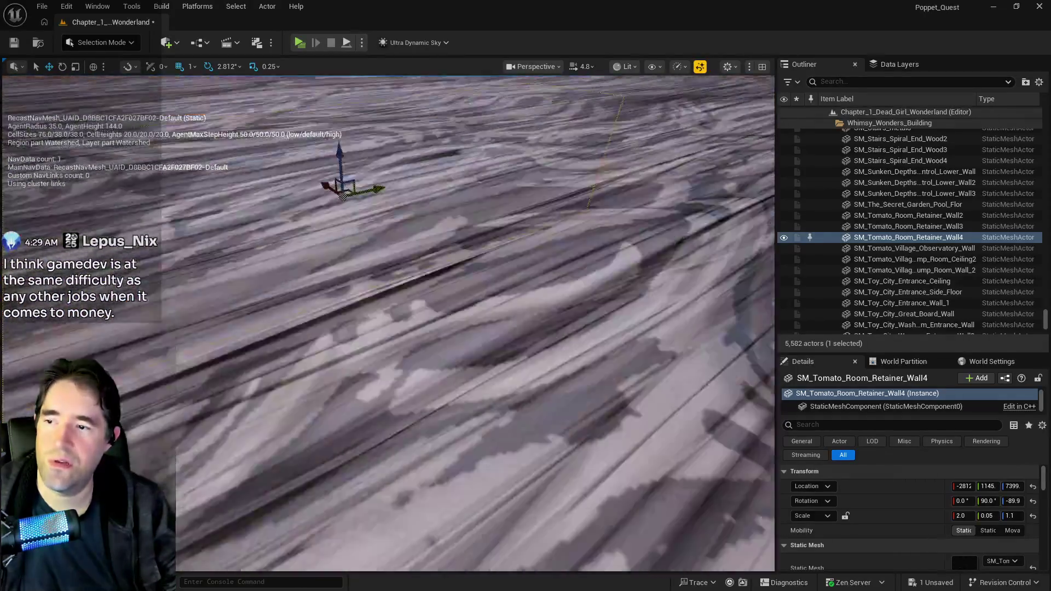
key("s")
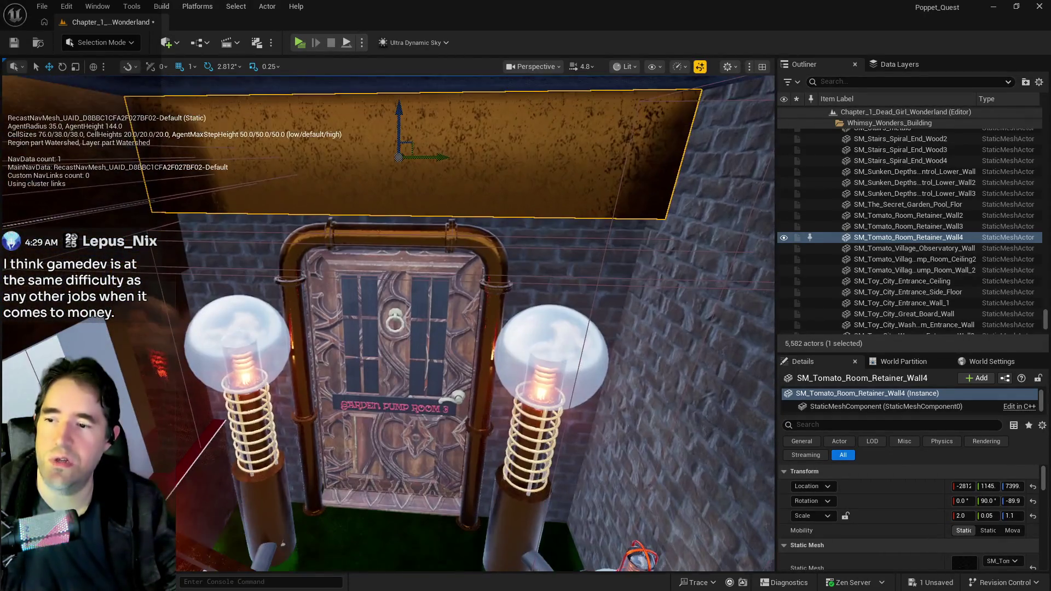
key("w")
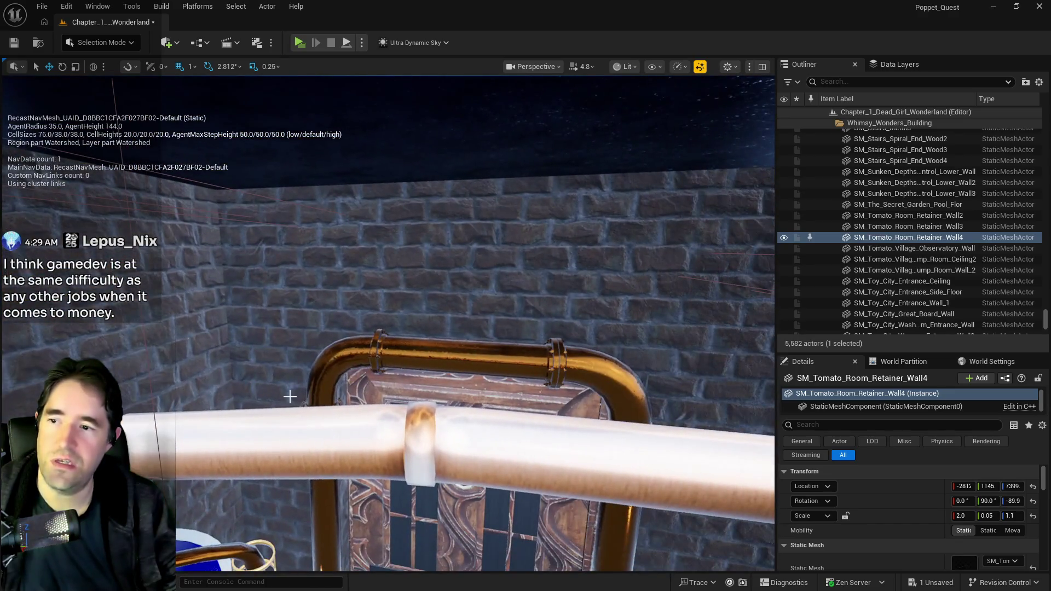
Select the SM_Lovers_Altar_Pump_Room_Wall brick wall beside the door and scroll to its Materials.
left_click(378, 318)
key("s")
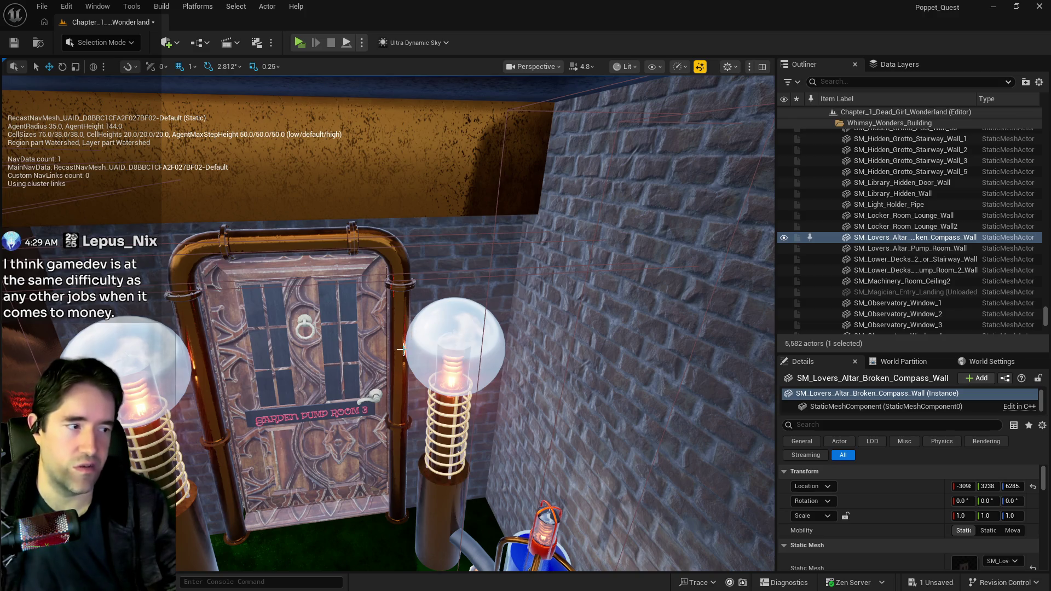
key("a")
left_click(305, 228)
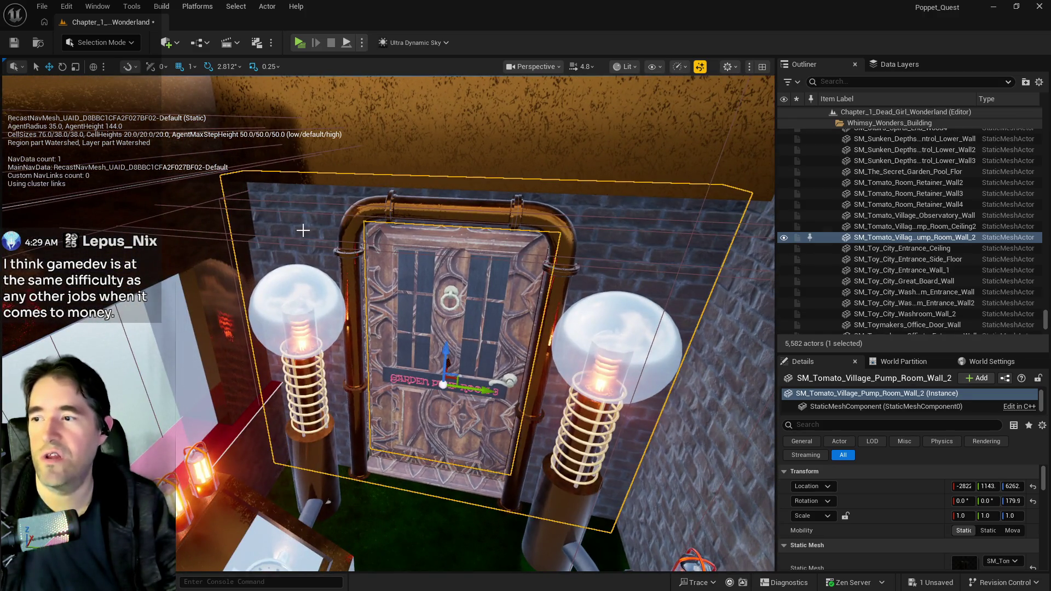
key("f")
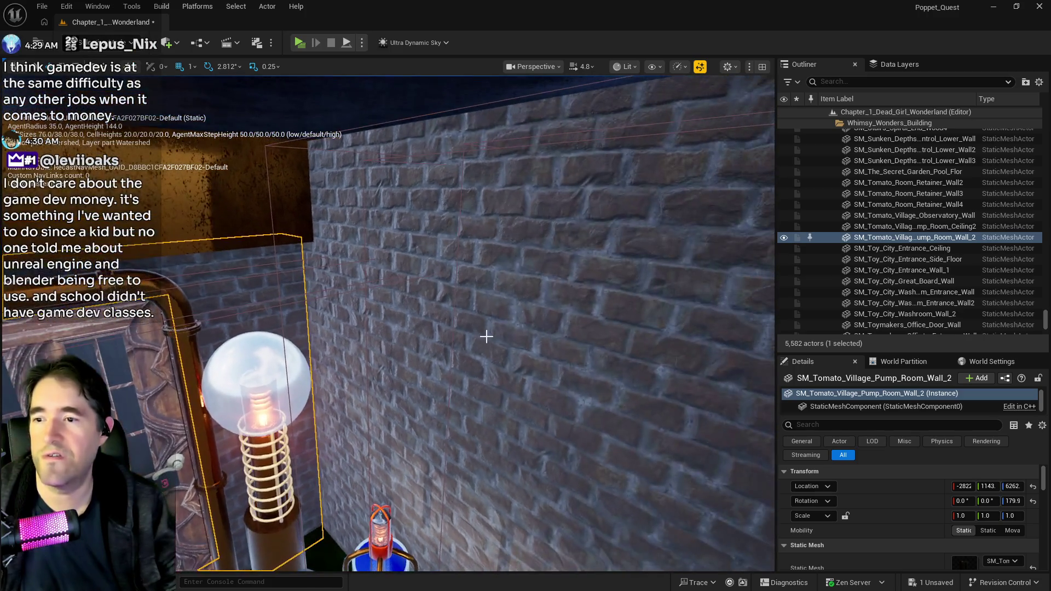
left_click(643, 376)
scroll(934, 513, "down", 5)
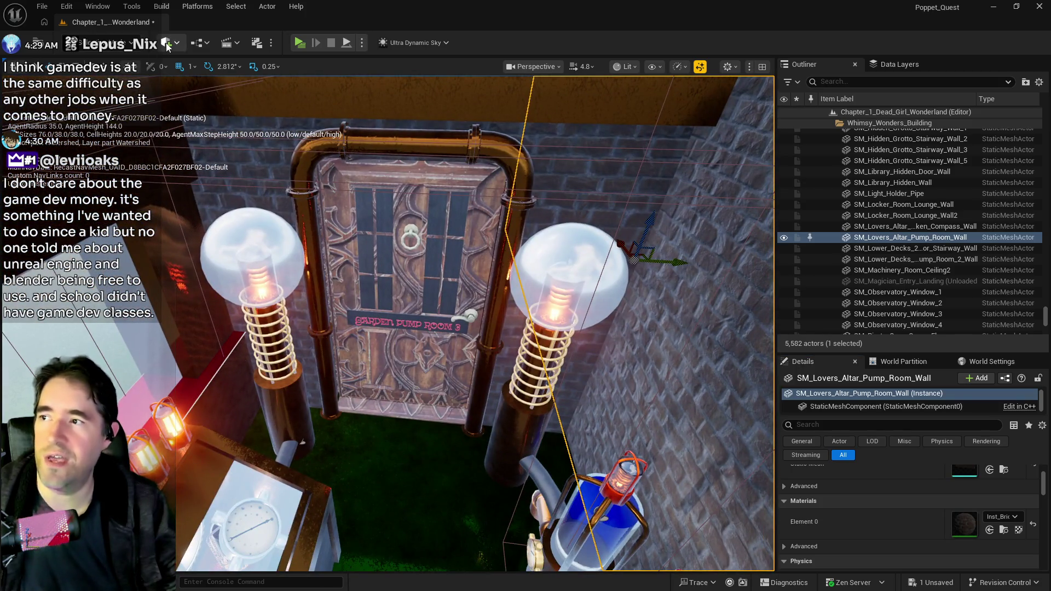
Place a 200×200×200 Box Brush2 from Quick Add > Geometry > Box by the door and widen it.
left_click(166, 43)
mouse_move(231, 235)
mouse_move(217, 219)
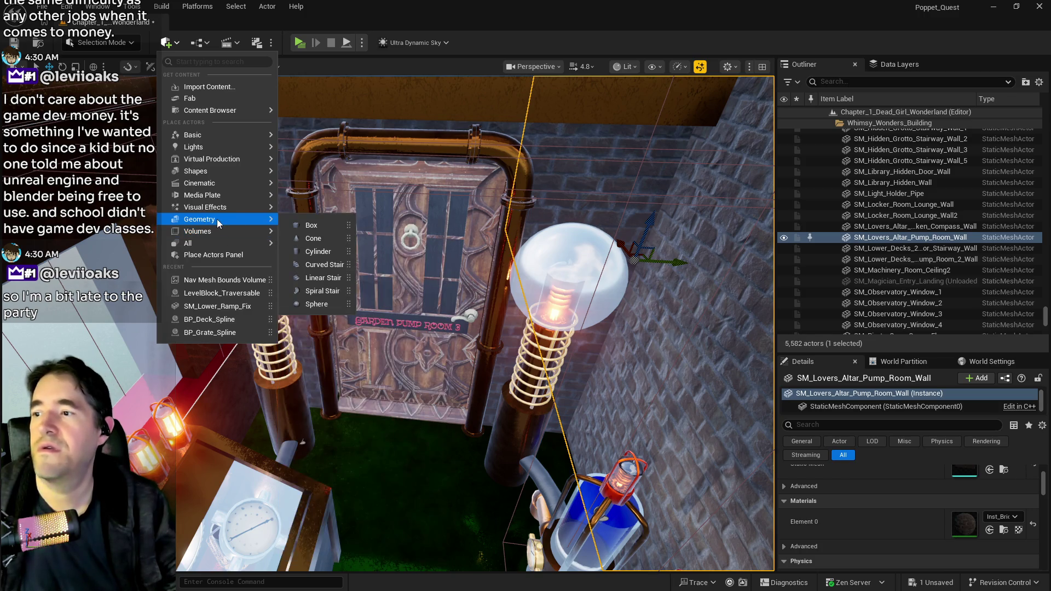
mouse_move(312, 223)
left_mouse_down()
mouse_move(383, 274)
mouse_move(398, 422)
left_mouse_up()
scroll(422, 411, "up", 3)
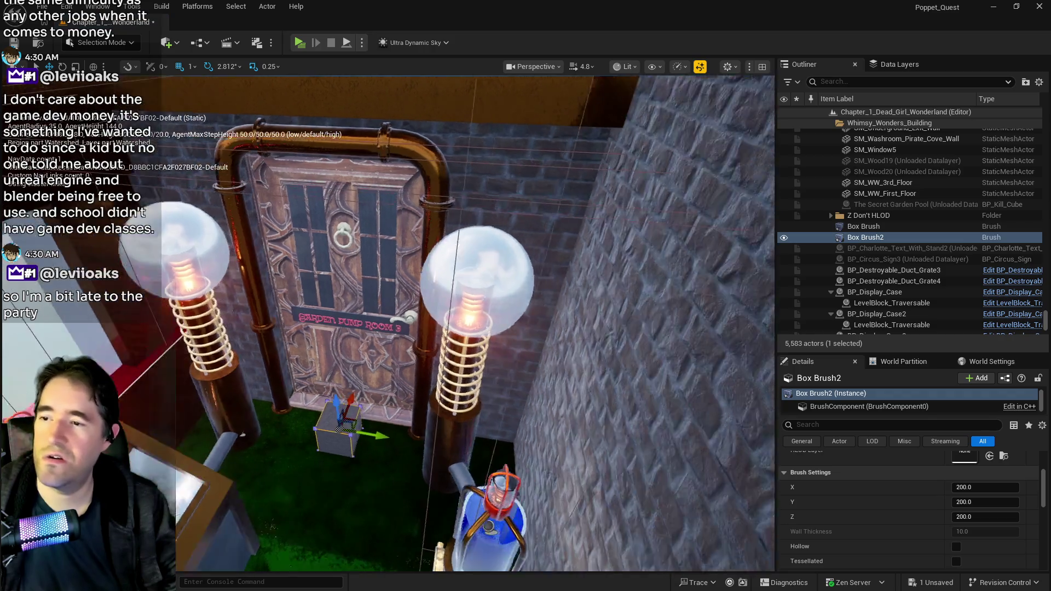
left_click_drag(476, 426, 515, 433)
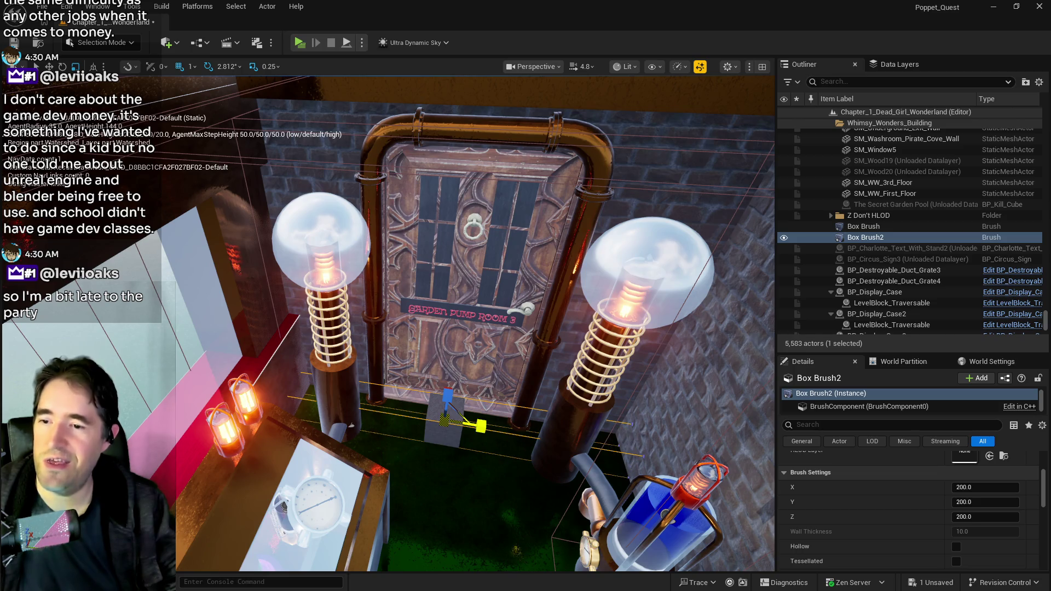
Fly around the door and pillar to check the new brush.
mouse_move(546, 394)
left_mouse_down()
mouse_move(503, 372)
mouse_move(546, 394)
mouse_move(548, 378)
mouse_move(575, 364)
left_mouse_up()
mouse_move(482, 422)
left_mouse_down()
mouse_move(459, 410)
mouse_move(477, 419)
left_mouse_up()
left_click_drag(438, 384, 426, 385)
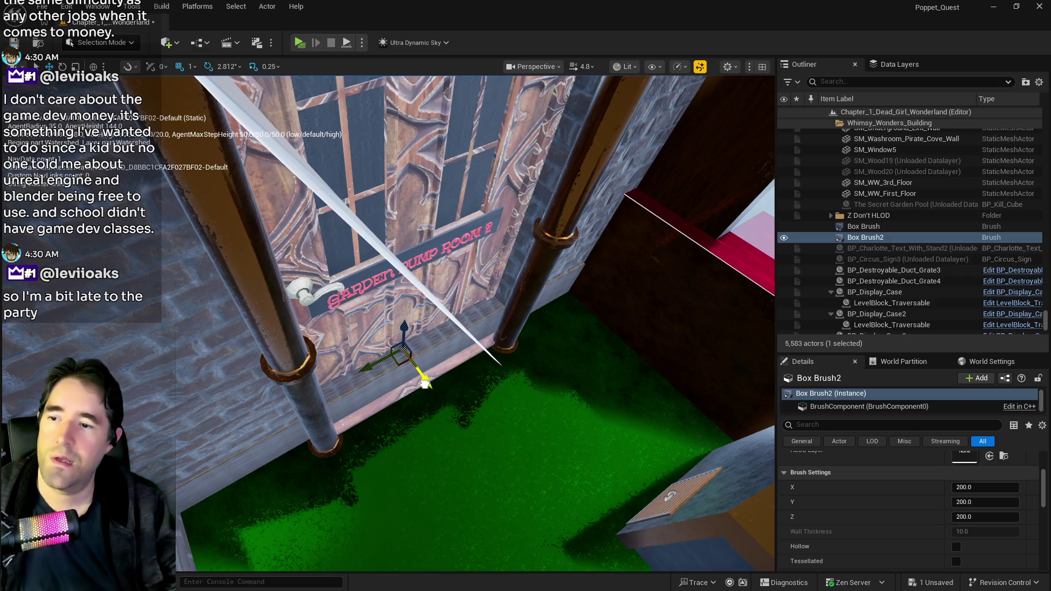
mouse_move(436, 416)
left_mouse_down()
mouse_move(347, 493)
mouse_move(540, 422)
mouse_move(432, 408)
mouse_move(429, 219)
left_mouse_up()
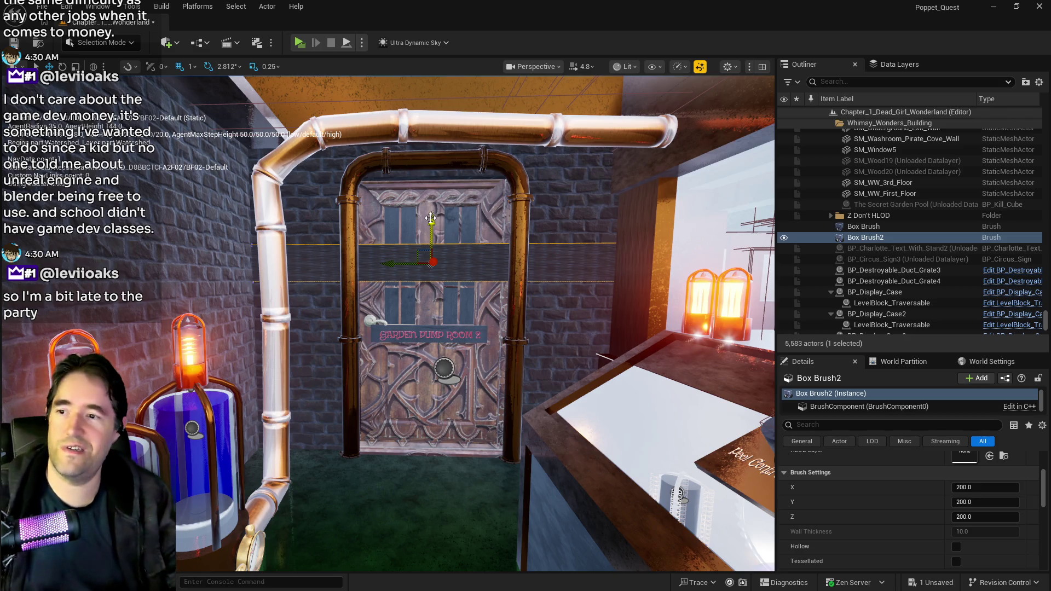
Scale Box Brush2 up across the door wall.
key("e")
key("r")
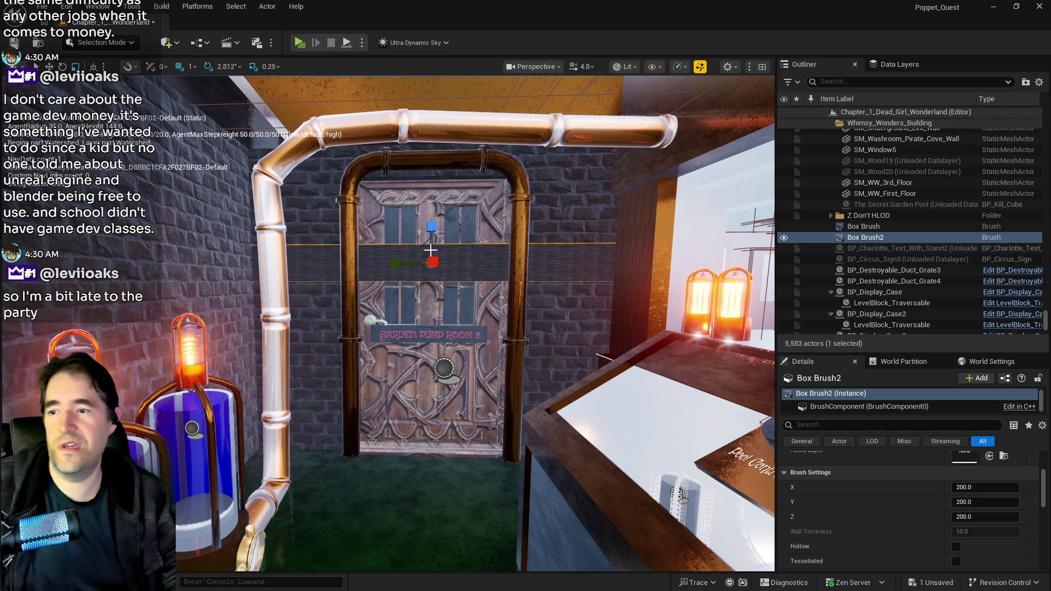
left_click_drag(433, 231, 433, 181)
left_click_drag(458, 234, 457, 234)
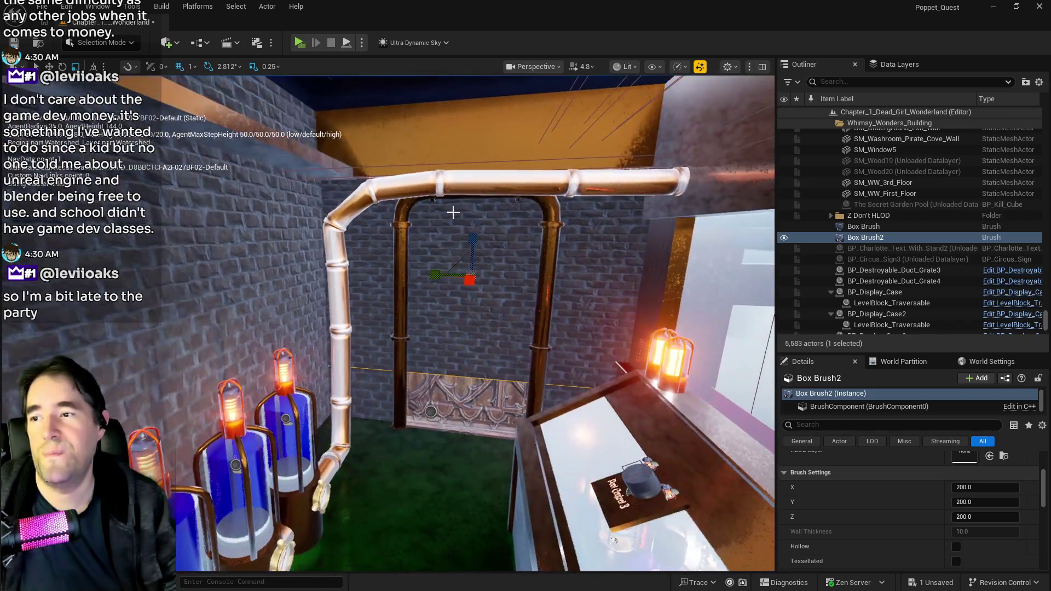
Delete the orange ceiling slab and the old pump room wall.
left_click(471, 159)
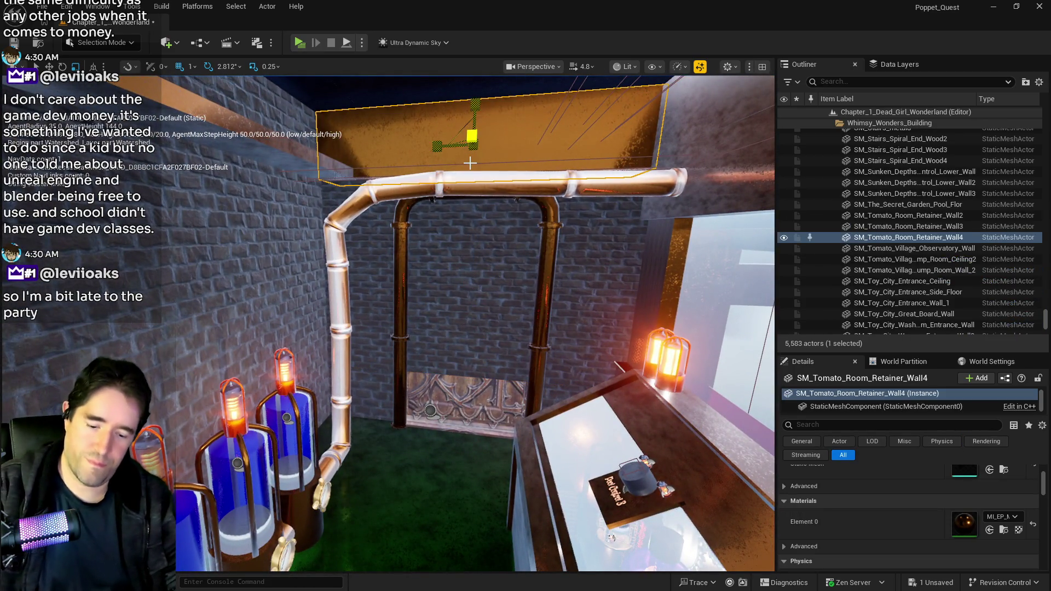
key("Delete")
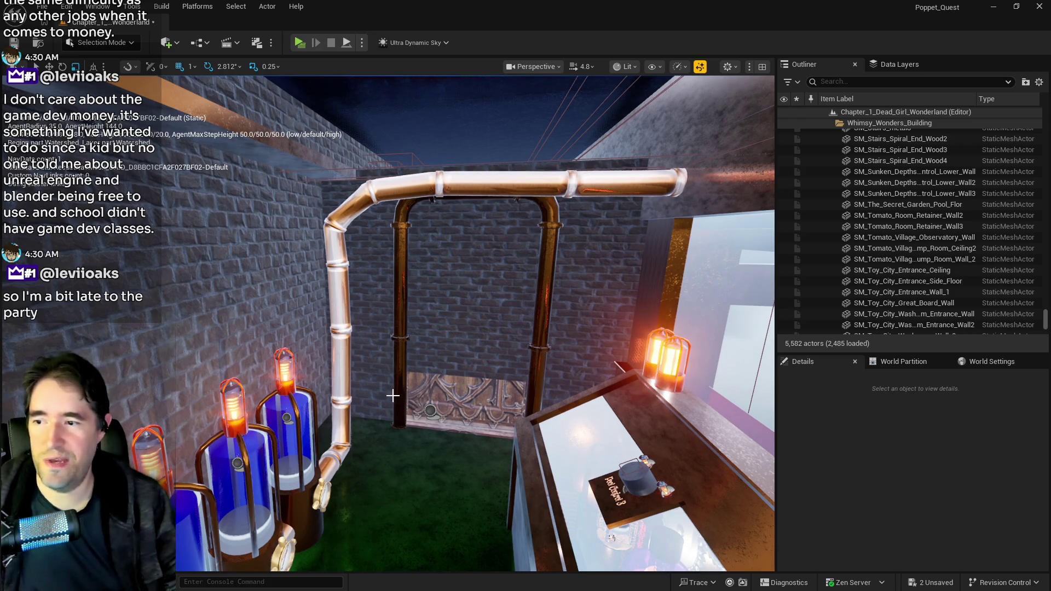
left_click(386, 393)
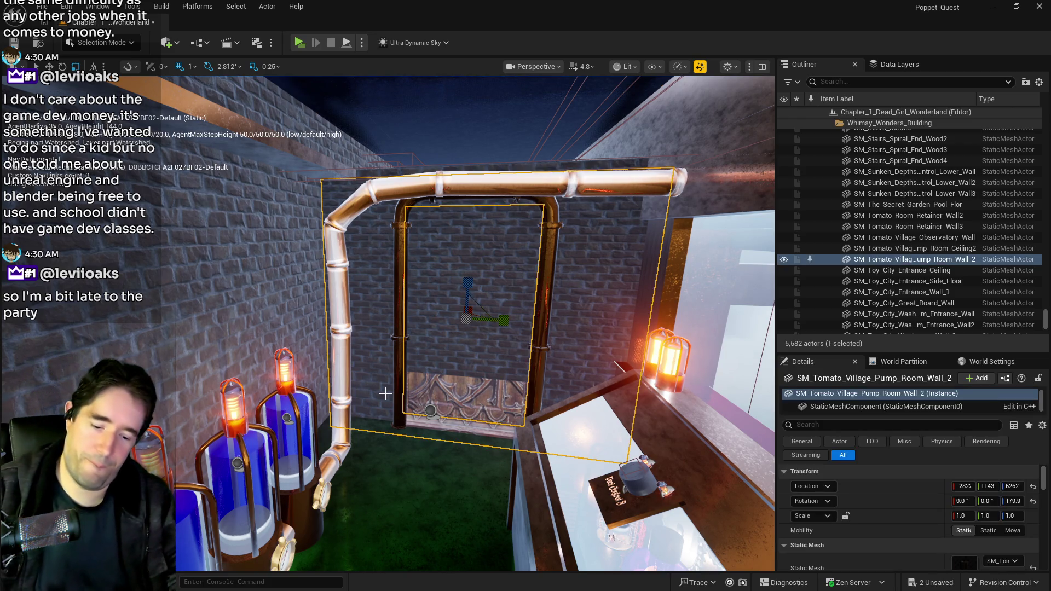
key("Delete")
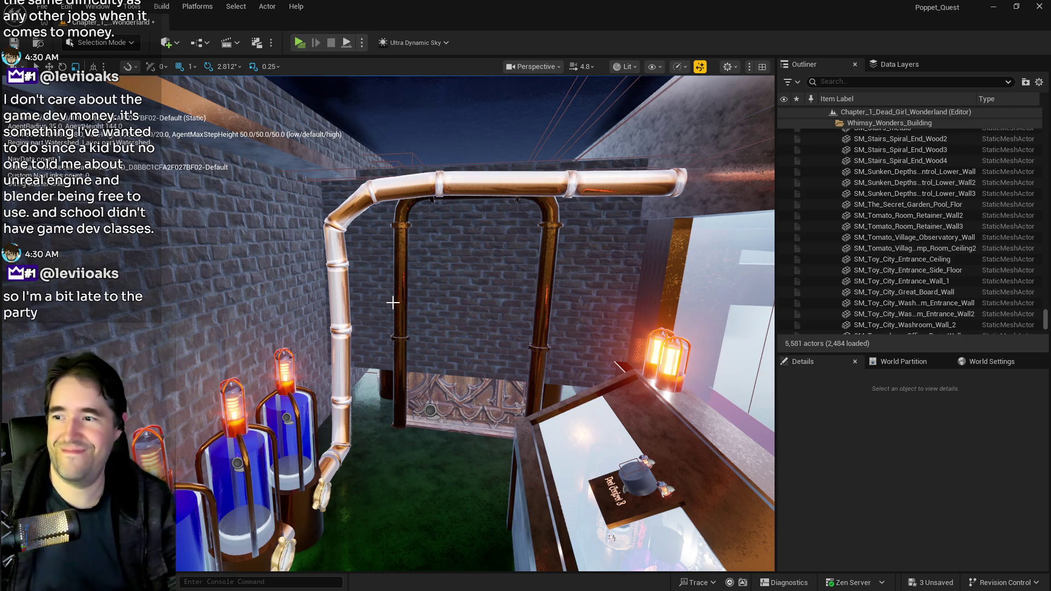
Raise Box Brush2 to scale 1.0, 10.0, 10.5 and fly around the room to check it.
left_click(375, 300)
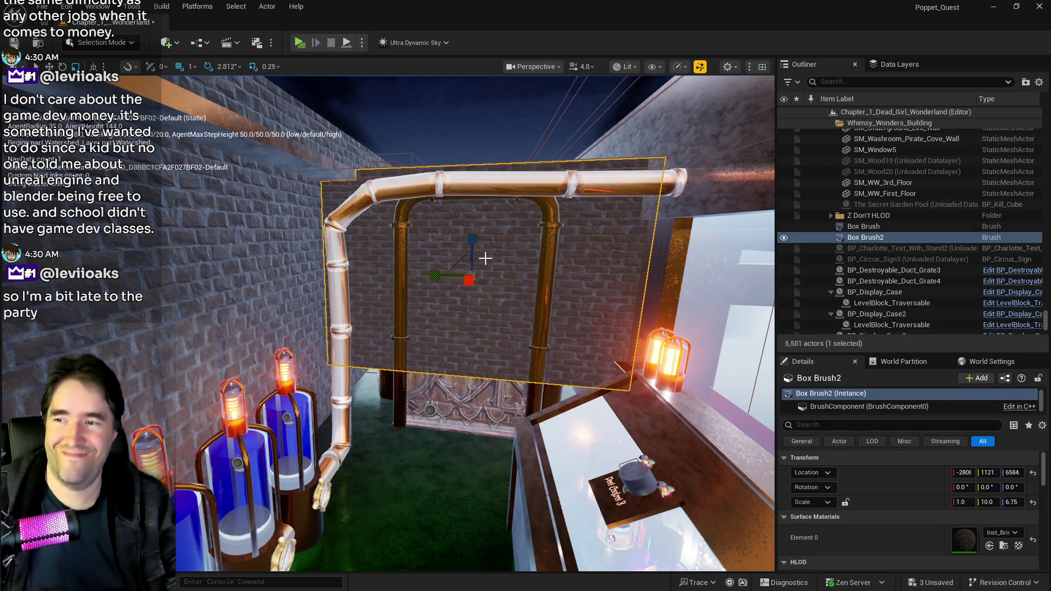
mouse_move(472, 242)
left_mouse_down()
mouse_move(471, 208)
mouse_move(463, 239)
mouse_move(474, 240)
left_mouse_up()
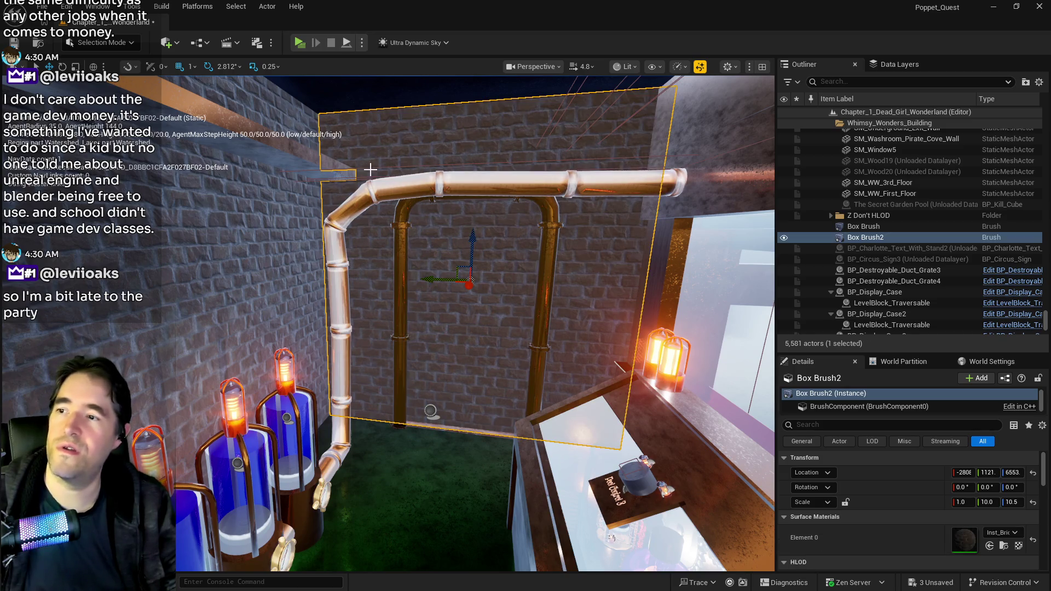
left_click_drag(436, 230, 416, 232)
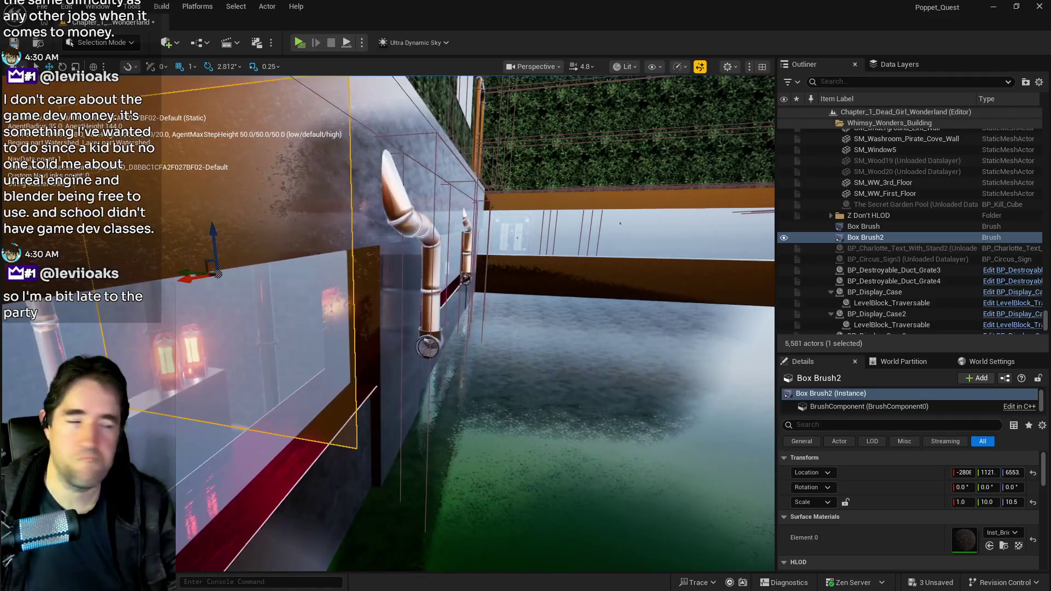
key("a")
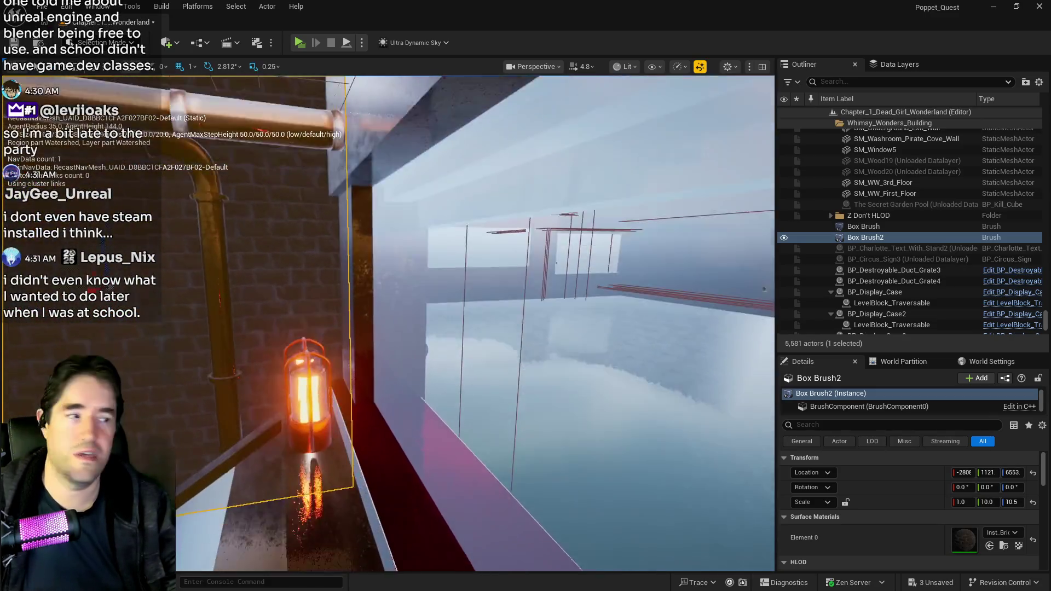
key("w")
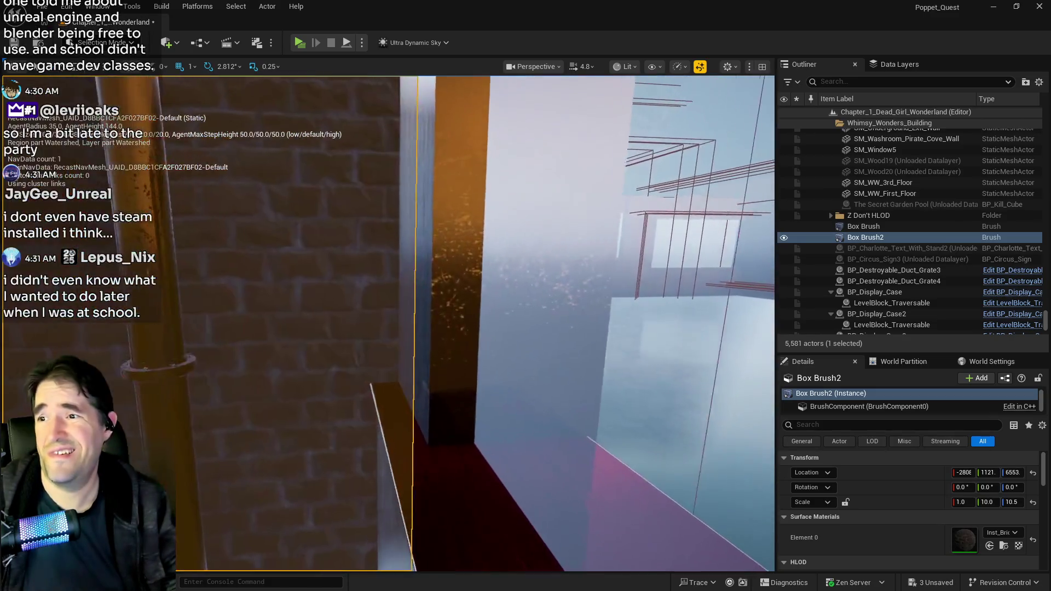
key("s")
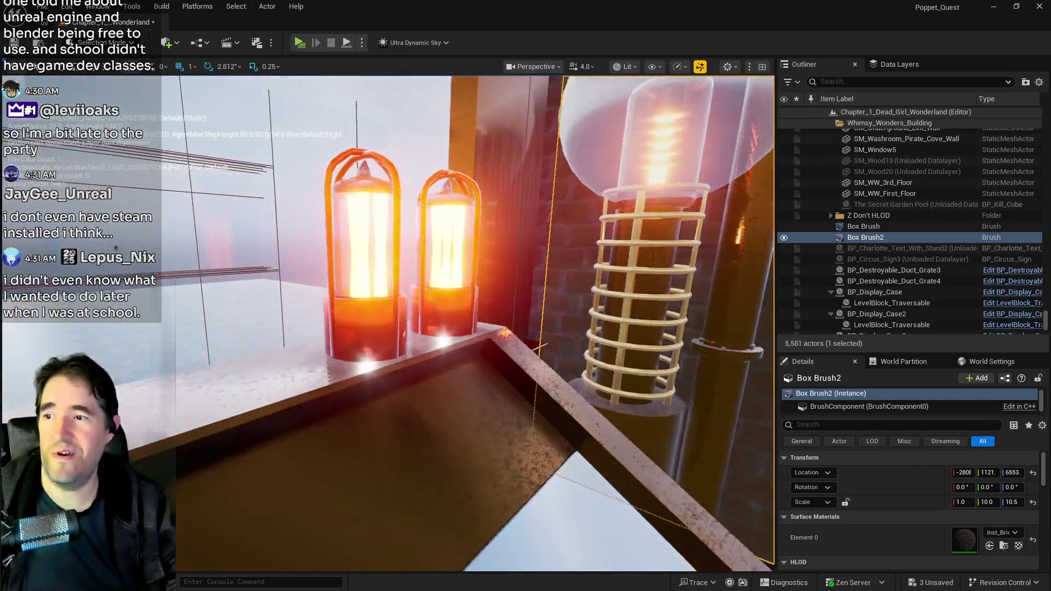
key("s")
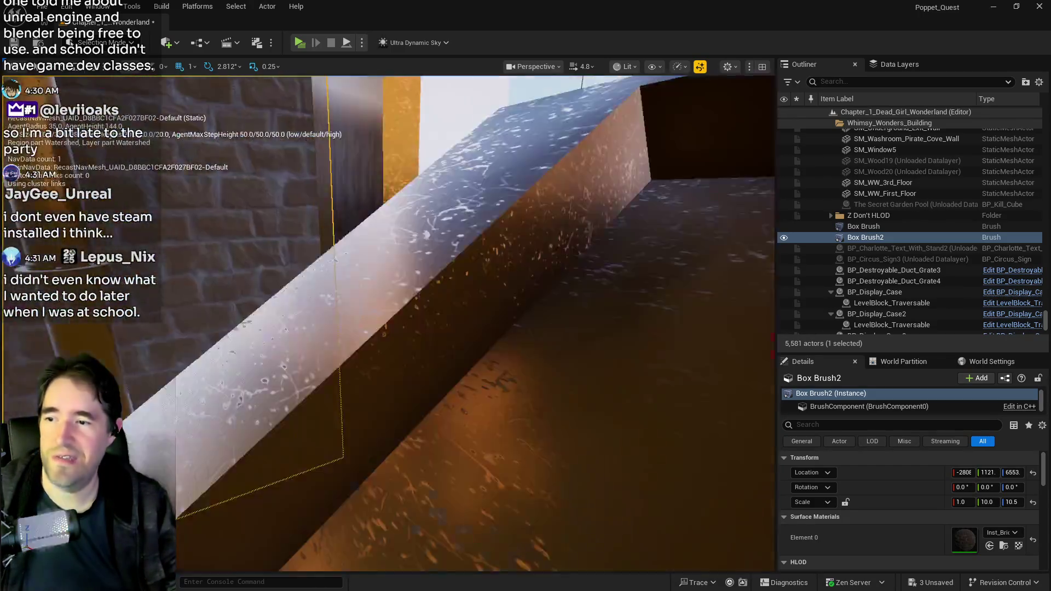
key("s")
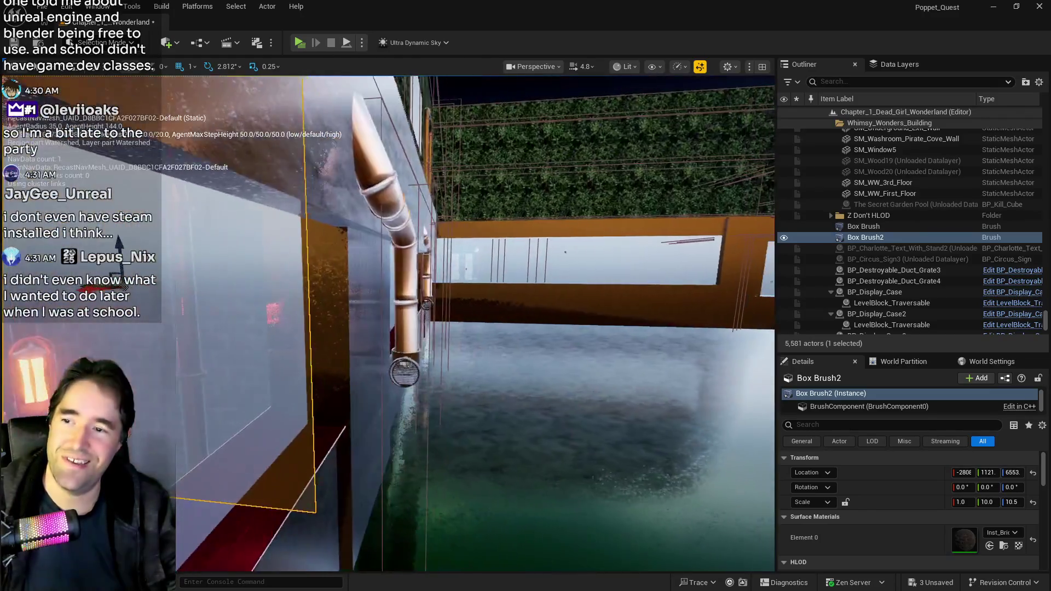
key("a")
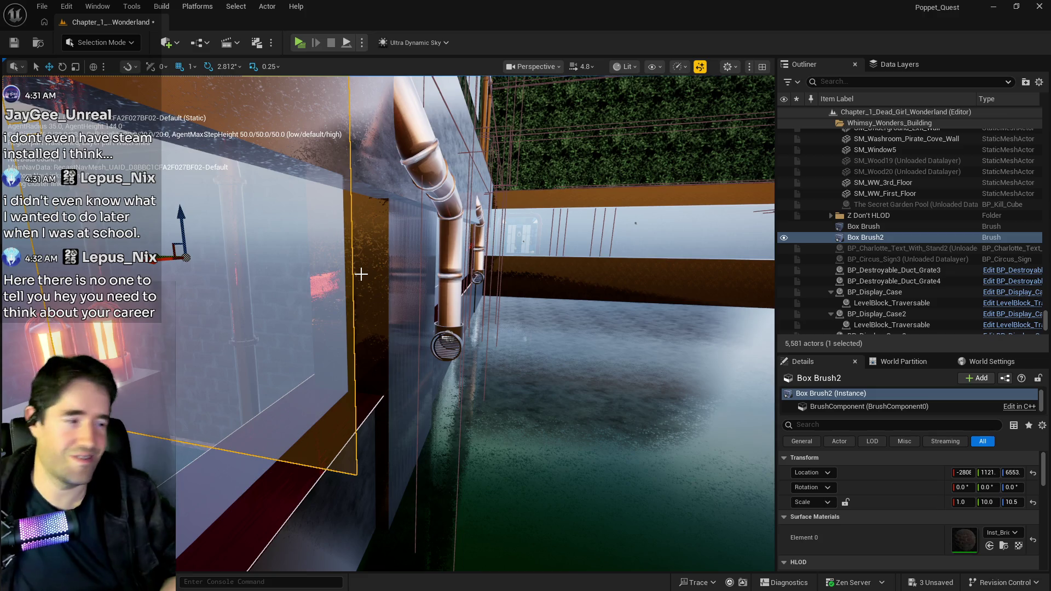
key("f")
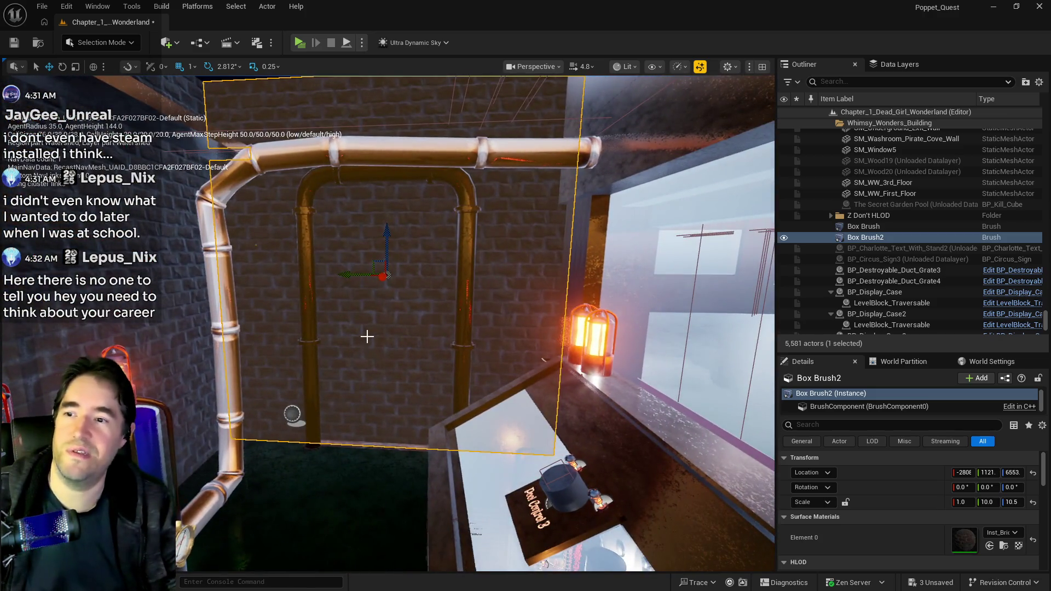
Inspect the retainer wall, downpipe and brick wall, then reselect and frame Box Brush2.
left_click_drag(363, 333, 427, 342)
left_click_drag(384, 307, 343, 289)
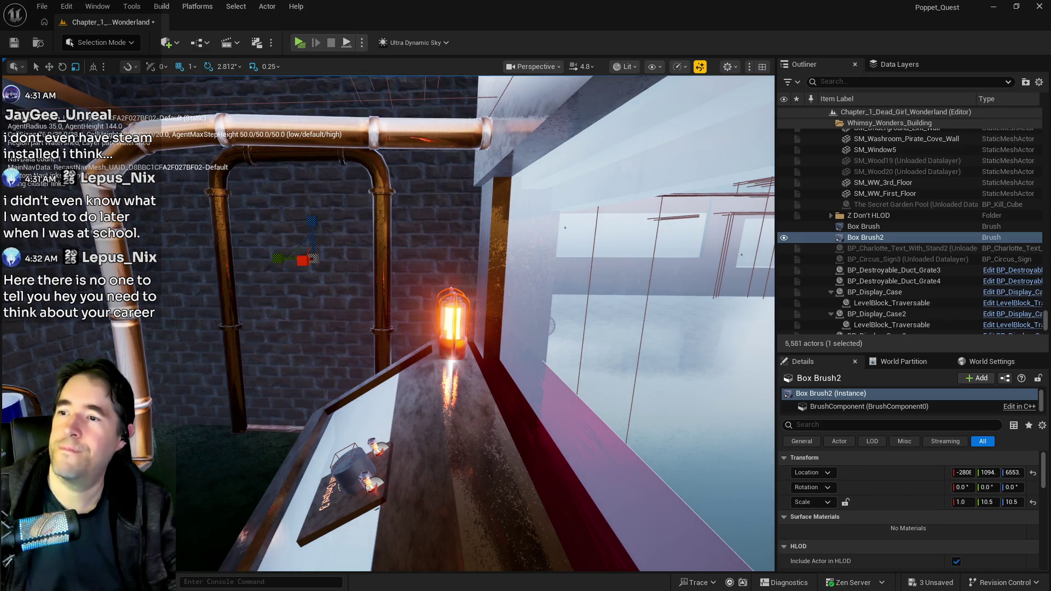
mouse_move(452, 323)
left_mouse_down()
mouse_move(405, 329)
mouse_move(421, 284)
mouse_move(383, 302)
mouse_move(438, 368)
left_mouse_up()
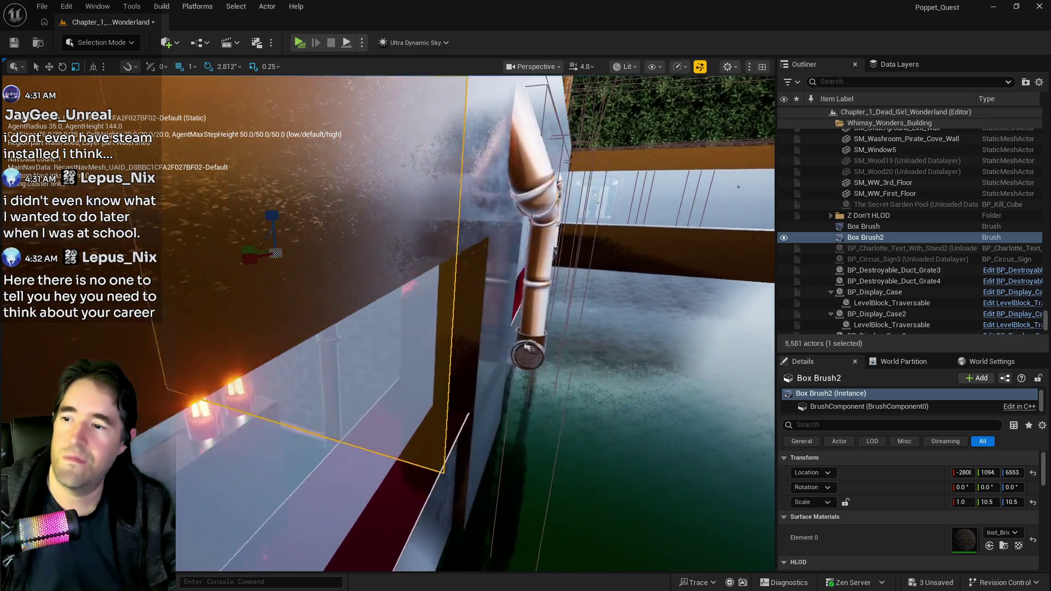
left_click(471, 298)
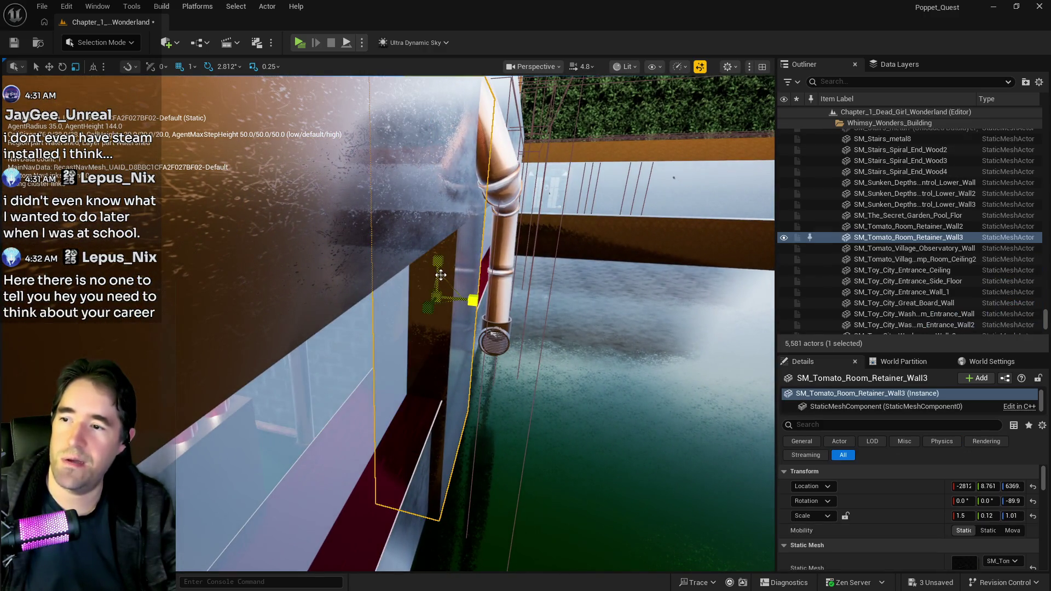
key("f")
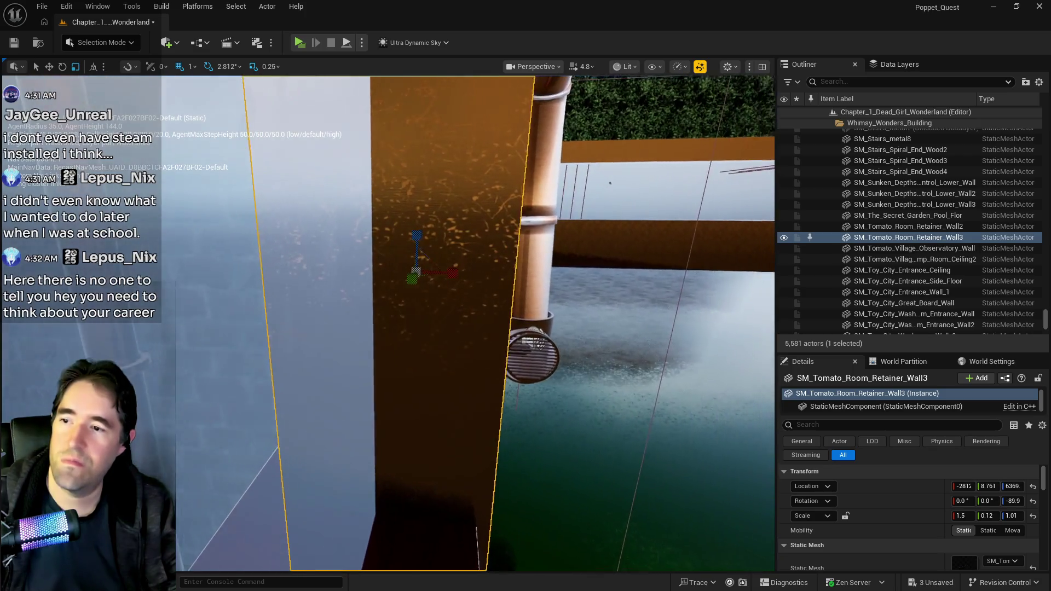
left_click_drag(471, 298, 485, 298)
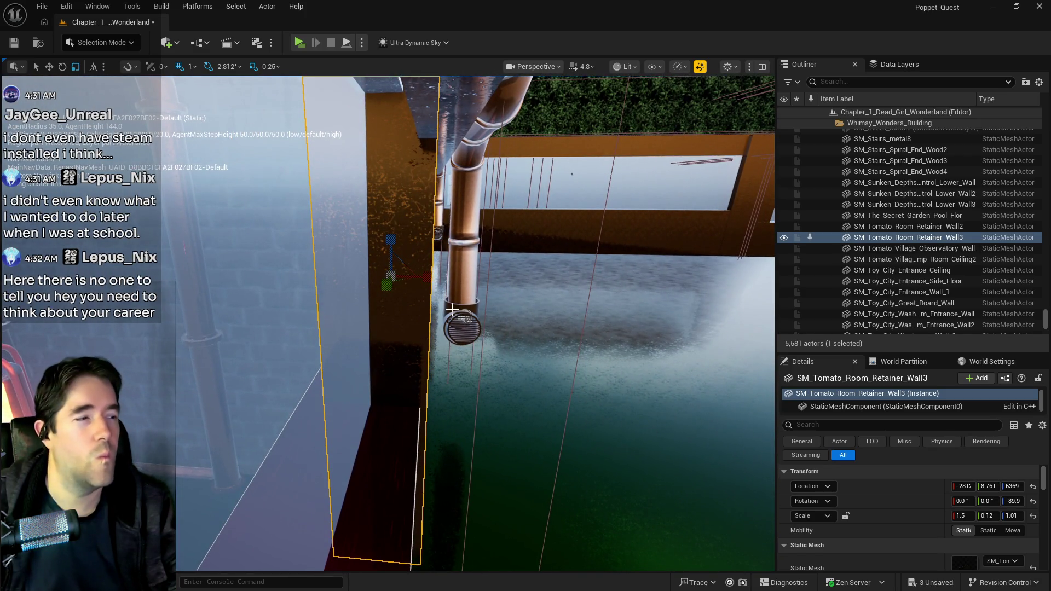
left_click_drag(471, 298, 383, 298)
left_click(405, 329)
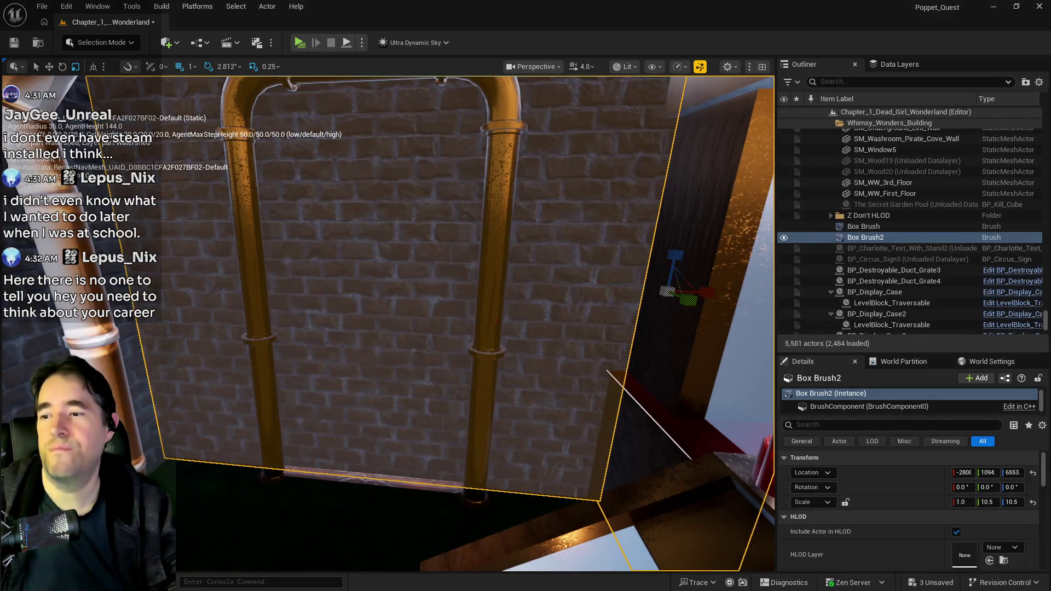
scroll(475, 323, "down", 5)
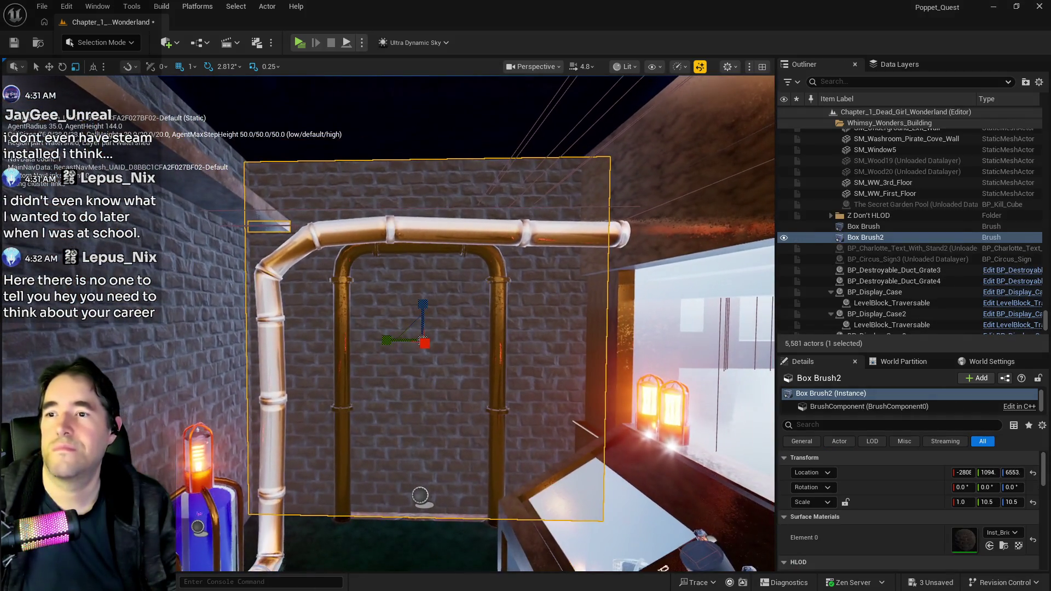
mouse_move(471, 298)
left_mouse_down()
mouse_move(472, 274)
mouse_move(438, 236)
mouse_move(476, 296)
mouse_move(458, 266)
left_mouse_up()
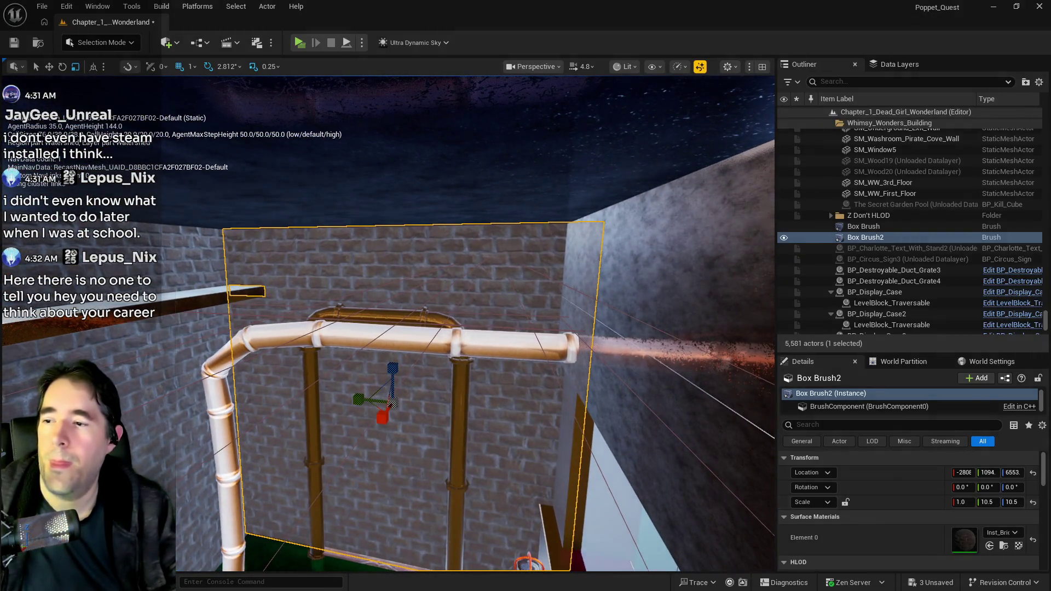
left_click_drag(486, 413, 485, 383)
key("f")
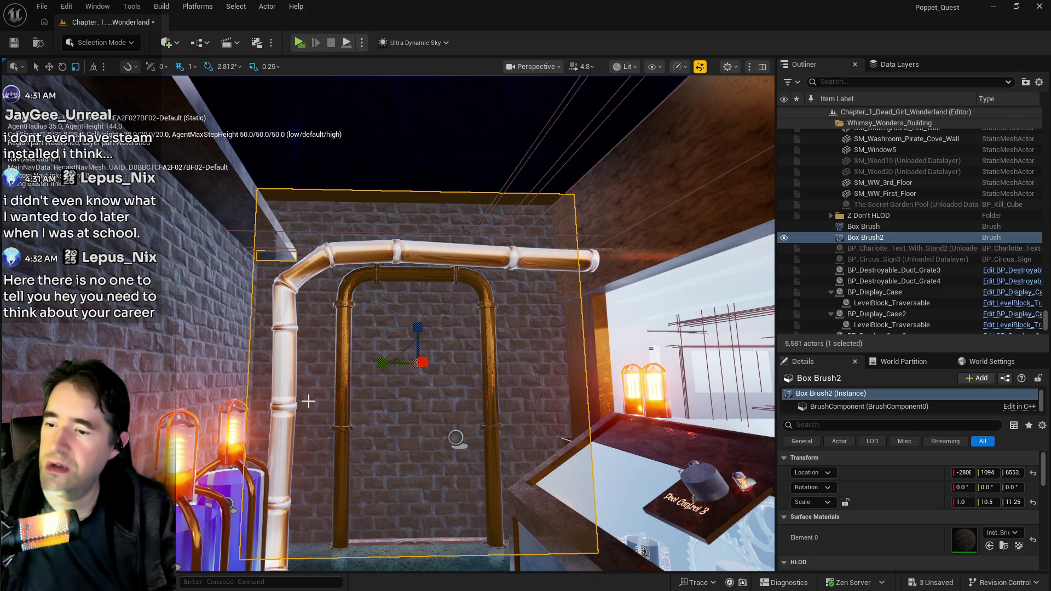
Undo the surface selections and last scale change, leaving Box Brush2 at 1.0, 10.5, 10.5.
key("ctrl+z")
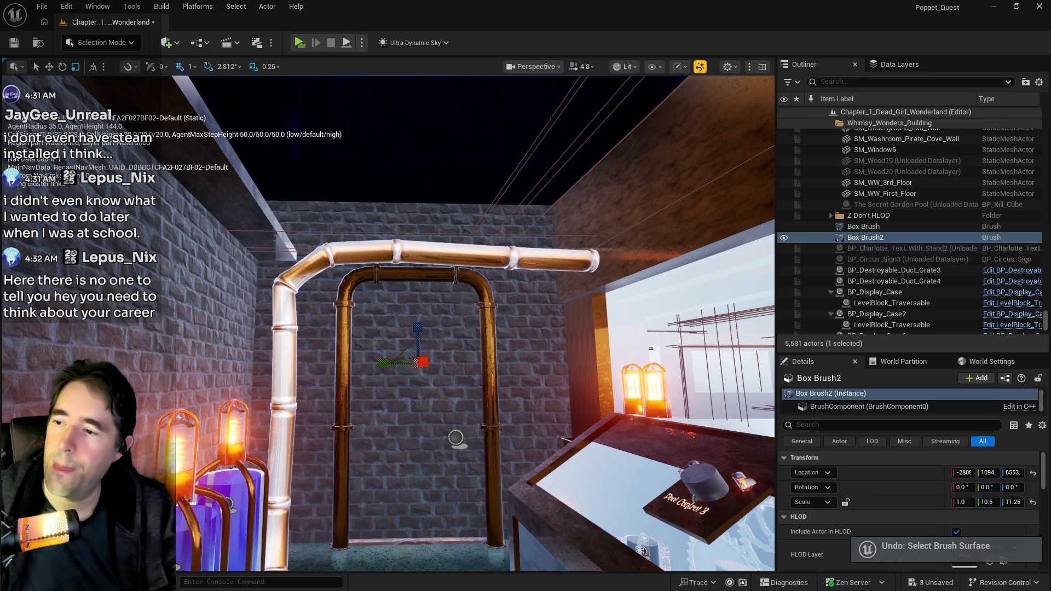
left_click(314, 415)
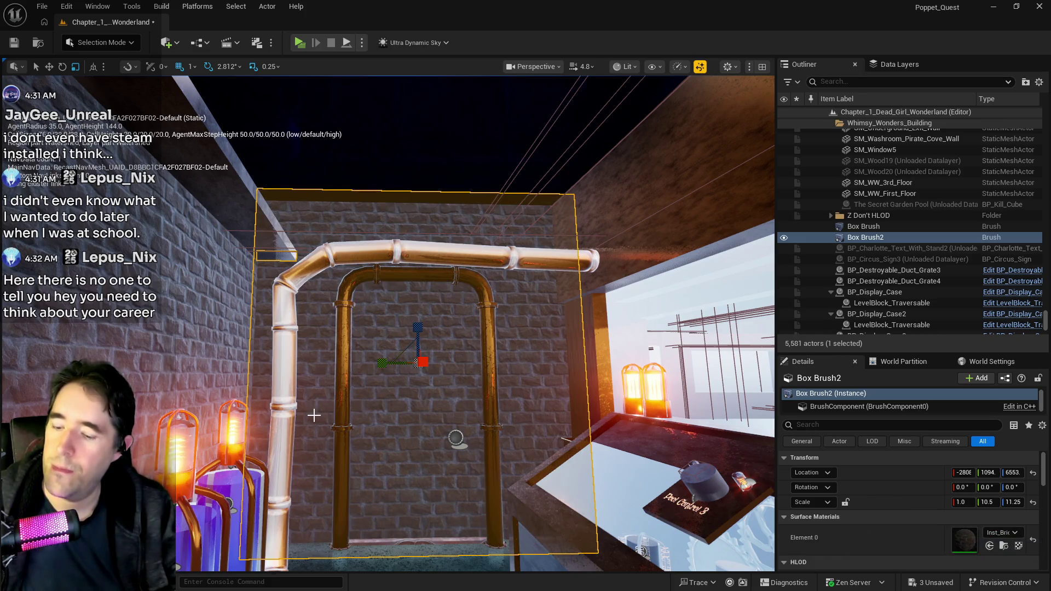
key("ctrl+z")
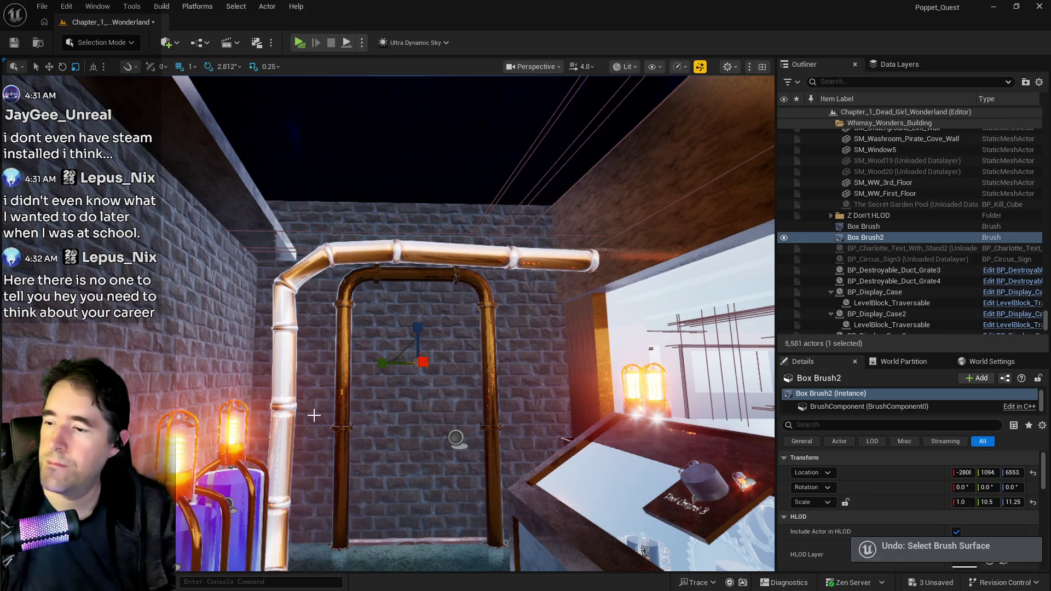
key("ctrl+z")
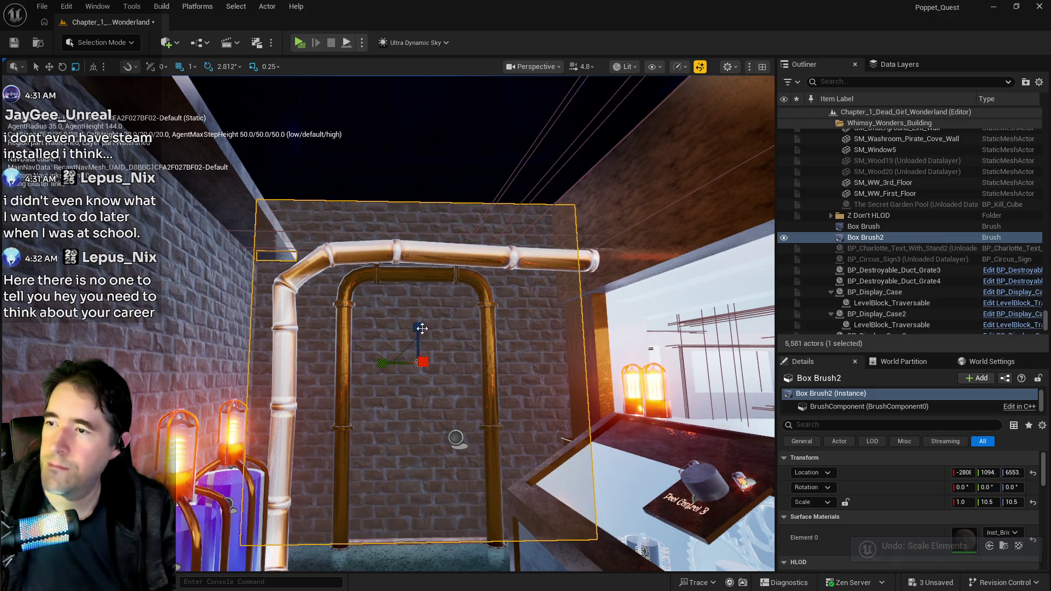
key("w")
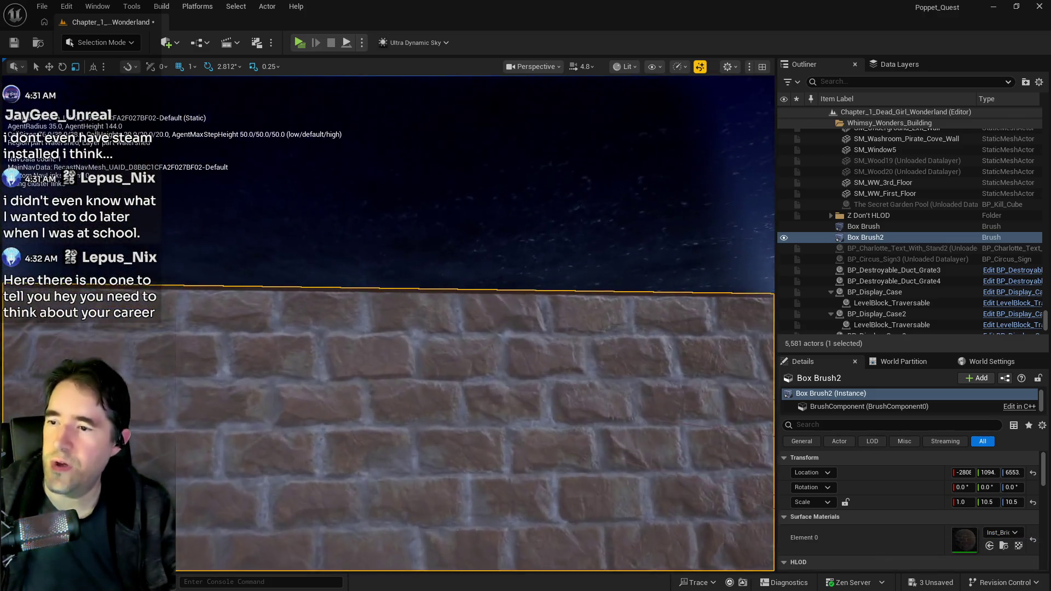
key("w")
key("w")
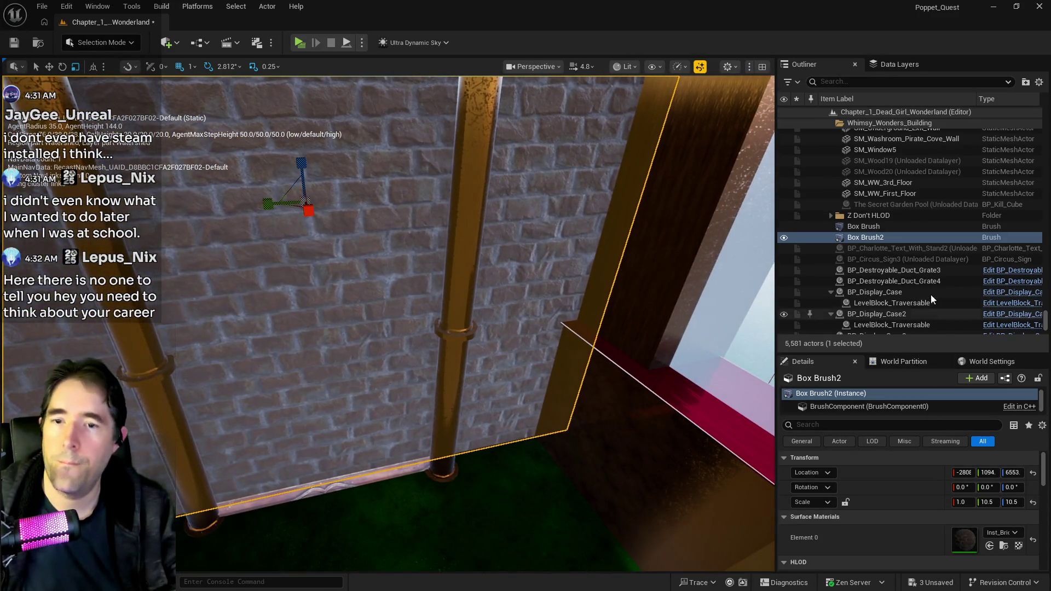
Duplicate Box Brush2 into Box Brush3 and set its brush type to Subtractive.
right_click(873, 237)
mouse_move(734, 342)
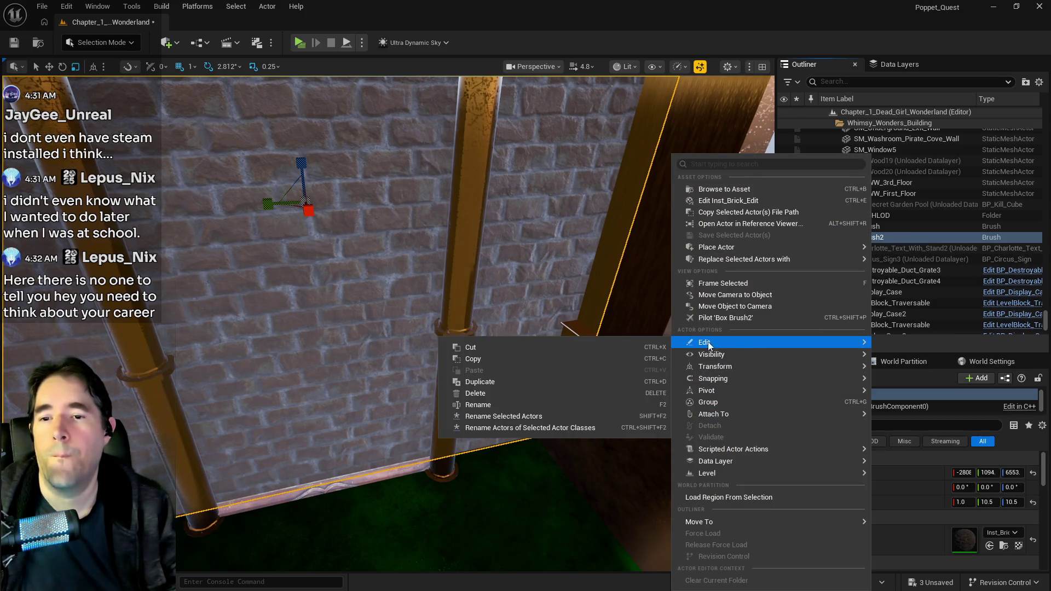
left_click(491, 381)
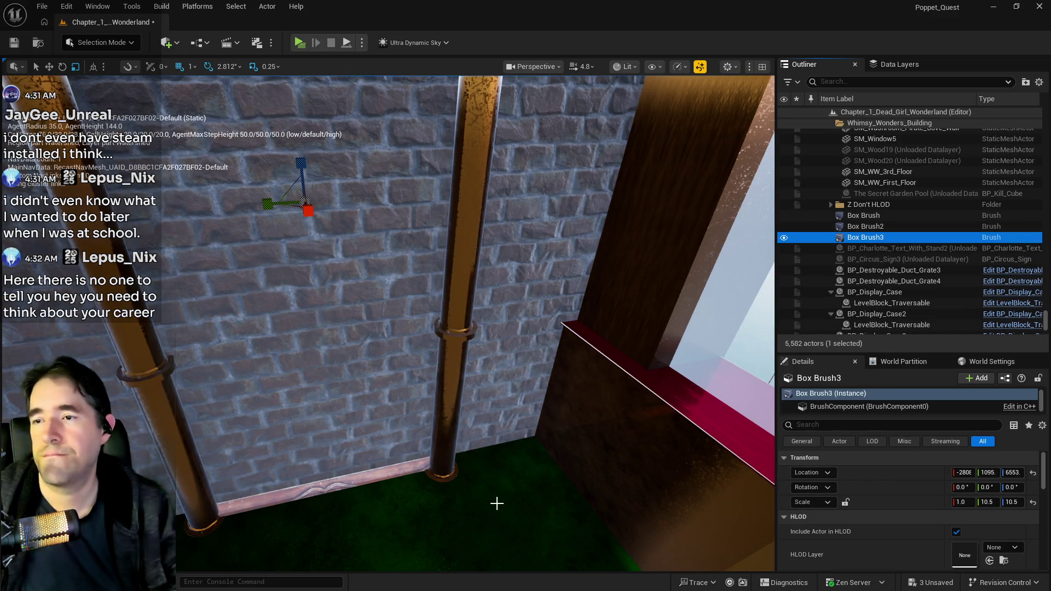
key("f")
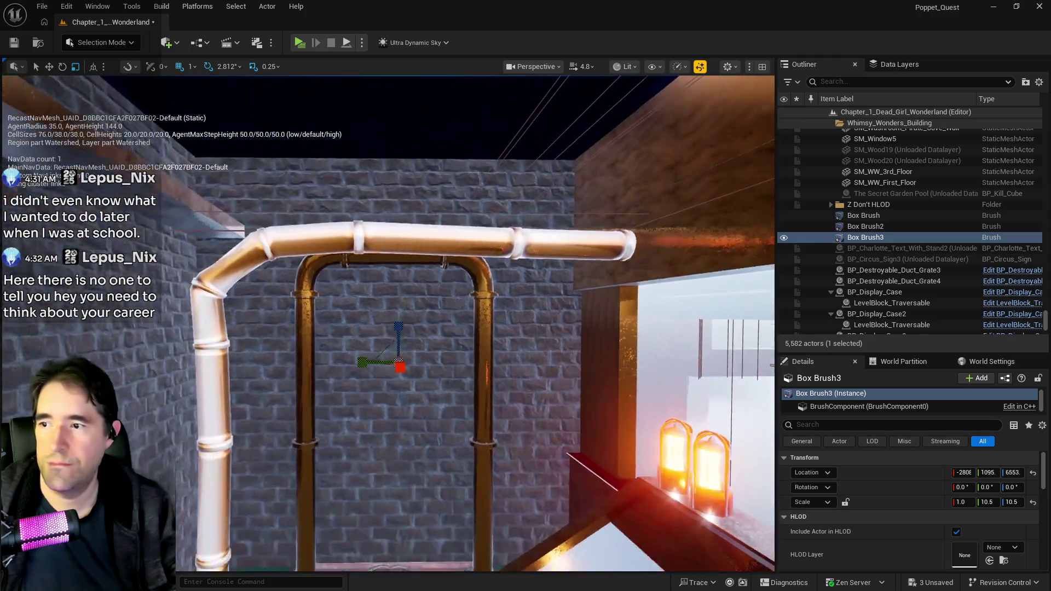
scroll(952, 537, "down", 5)
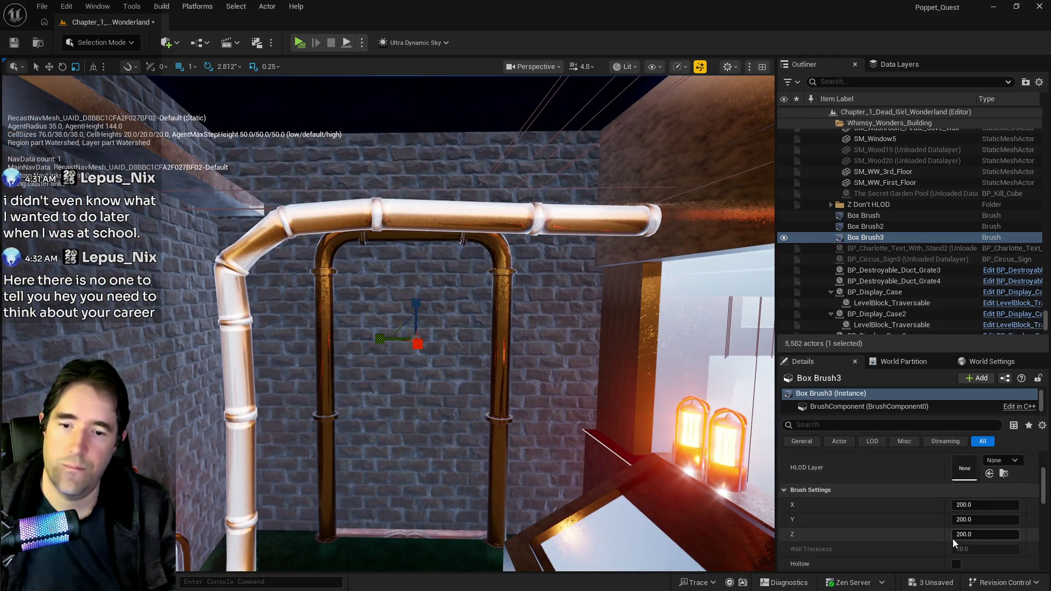
left_click(978, 504)
left_click(977, 526)
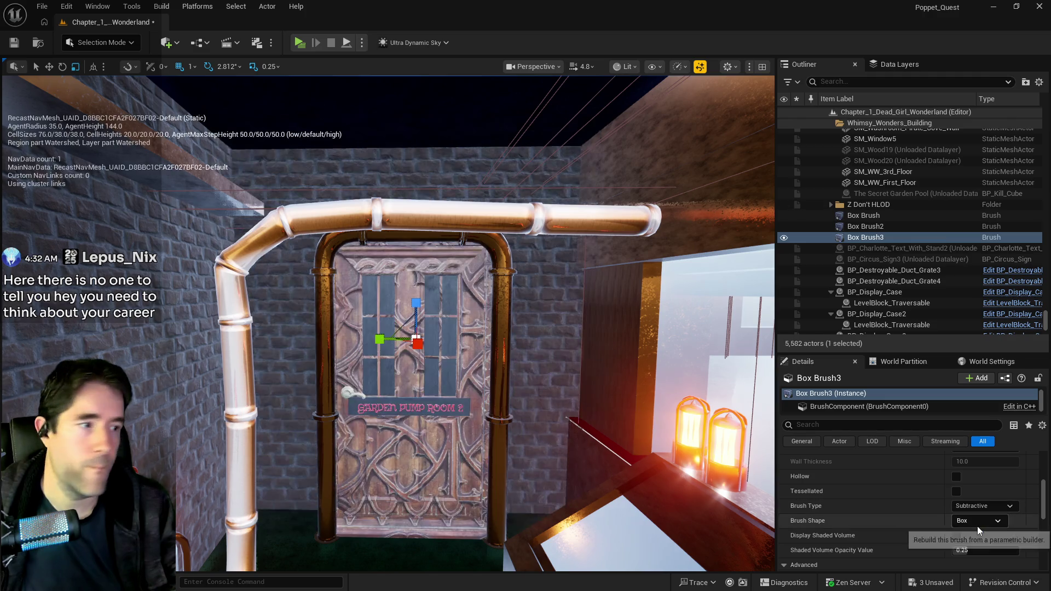
Set Box Brush3's X scale to 2.0 and narrow its Y scale to 4.5.
mouse_move(395, 525)
left_mouse_down()
mouse_move(323, 492)
mouse_move(500, 498)
left_mouse_up()
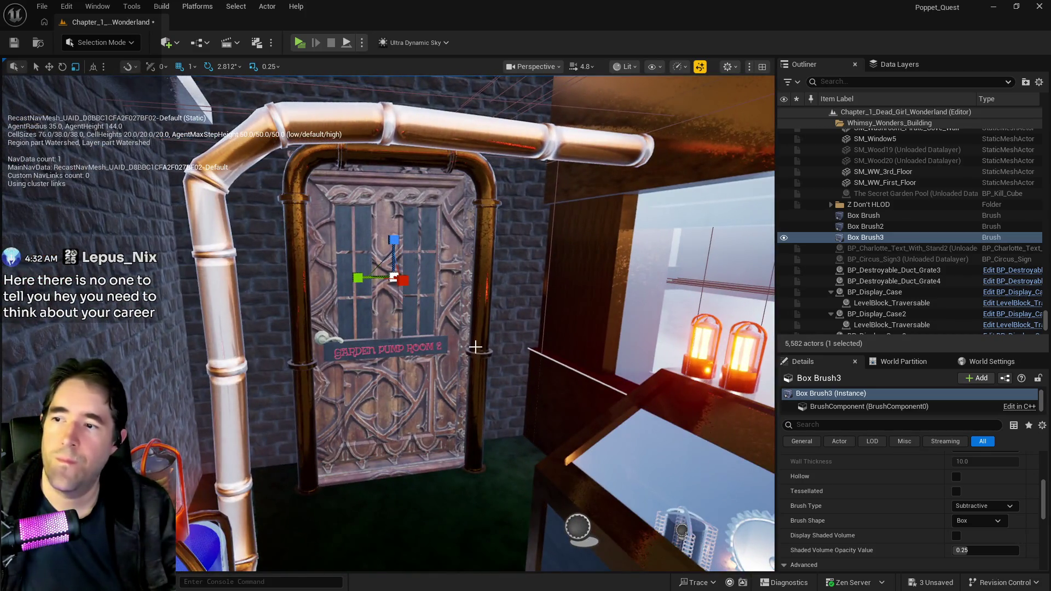
scroll(961, 500, "up", 5)
left_click(963, 503)
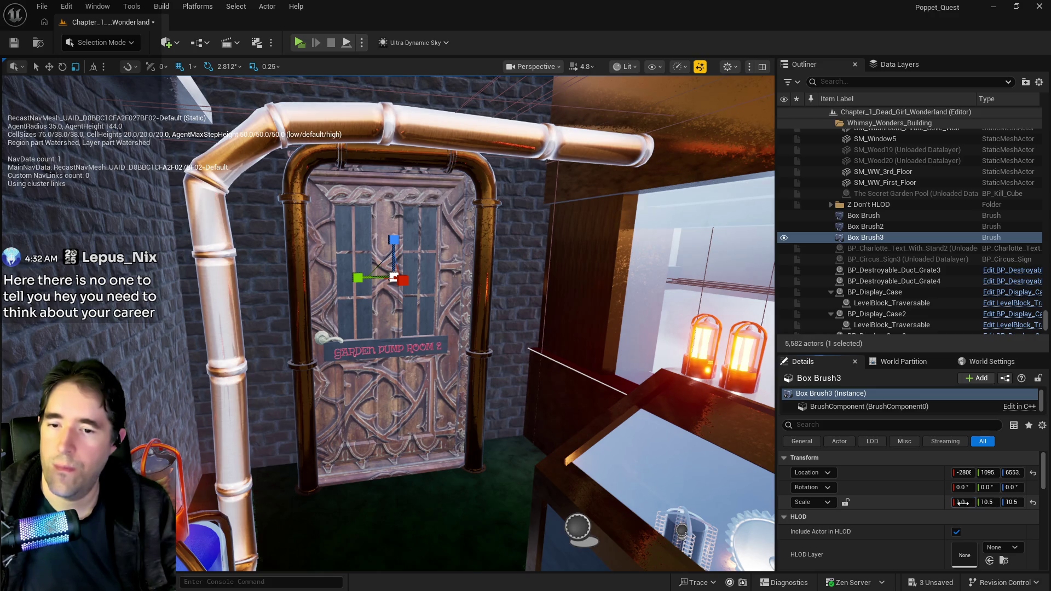
key("Return")
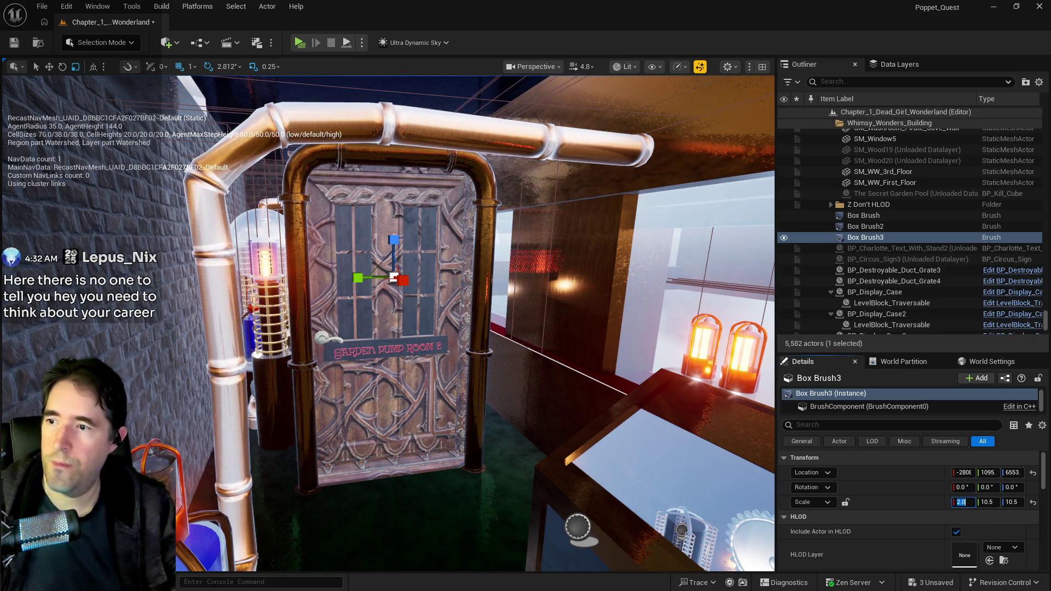
scroll(428, 328, "up", 3)
left_click_drag(349, 300, 382, 300)
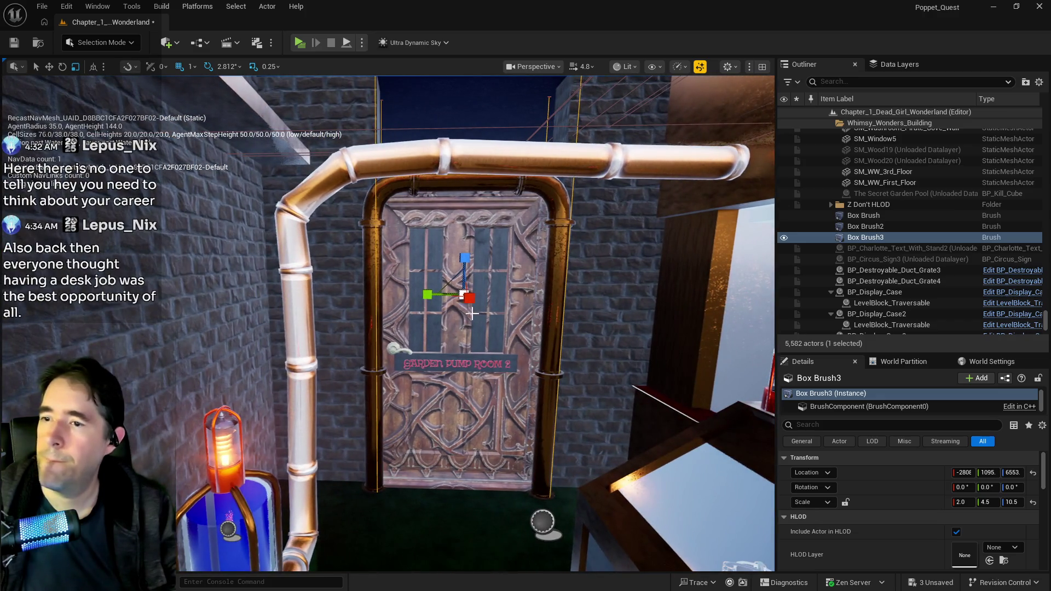
mouse_move(475, 323)
left_mouse_down()
mouse_move(476, 307)
mouse_move(450, 288)
mouse_move(453, 352)
mouse_move(442, 348)
left_mouse_up()
Shift Box Brush3 over the door and scale it to height 7.75 and Y width 4.25.
key("w")
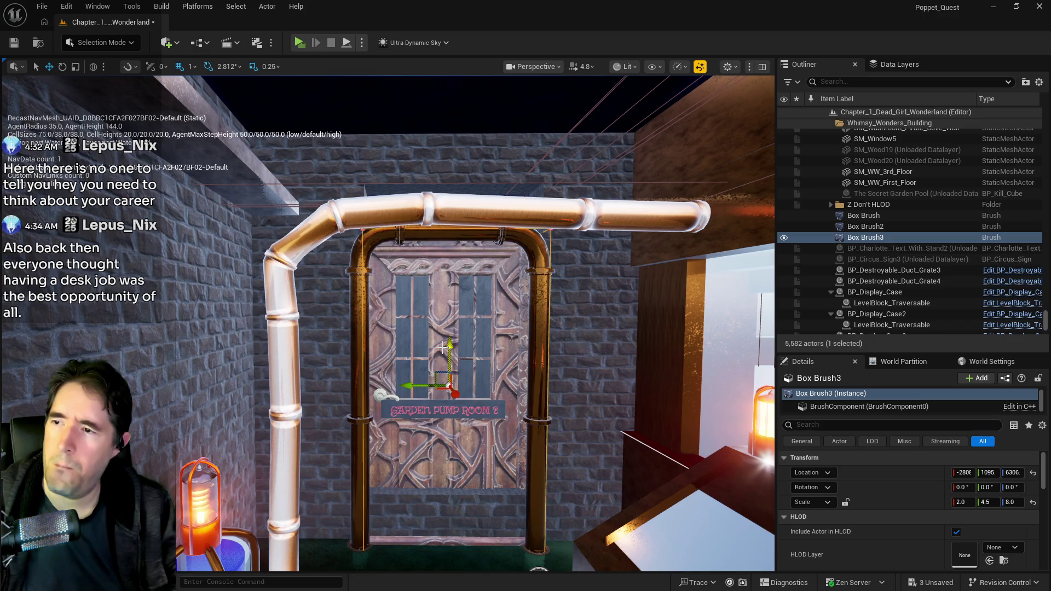
left_click_drag(412, 385, 408, 385)
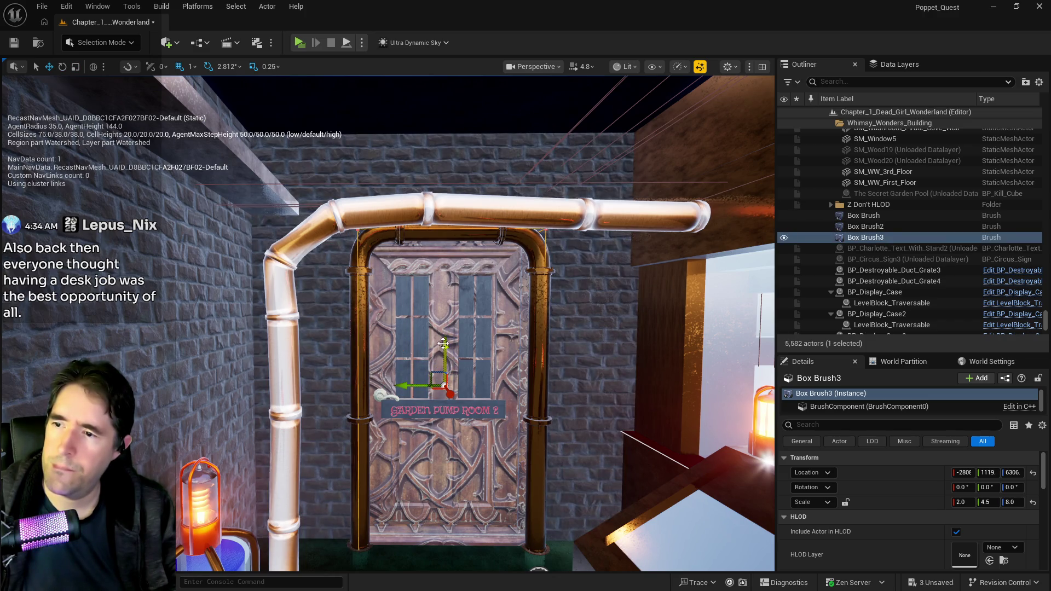
key("e")
key("r")
left_click_drag(445, 351, 446, 357)
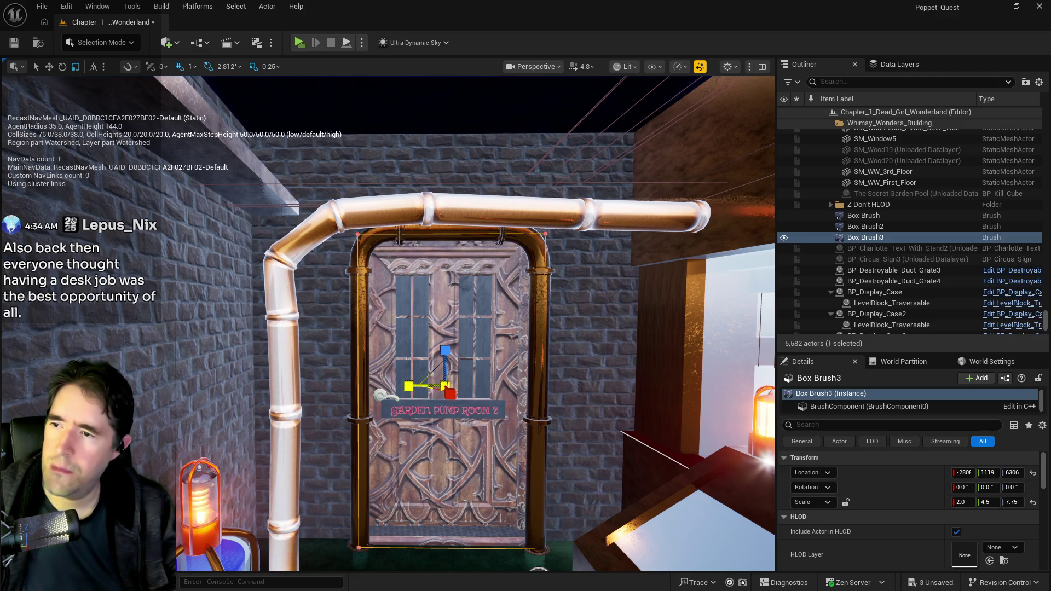
left_click_drag(408, 386, 413, 386)
Lower Box Brush3 to Z 6282 to fit the doorway and frame it for review.
key("w")
left_click_drag(447, 348, 447, 353)
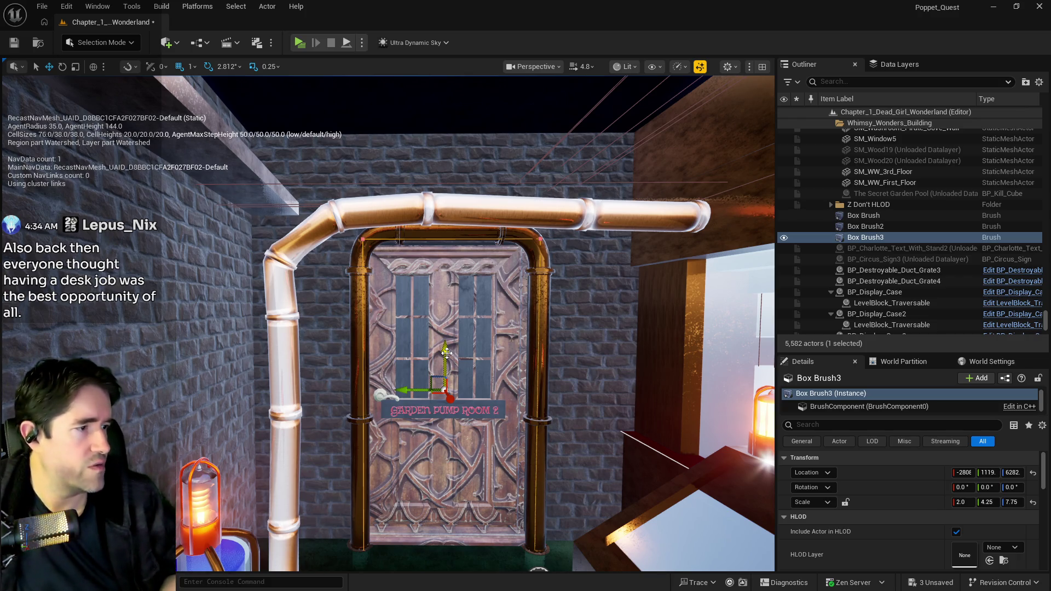
scroll(447, 353, "up", 5)
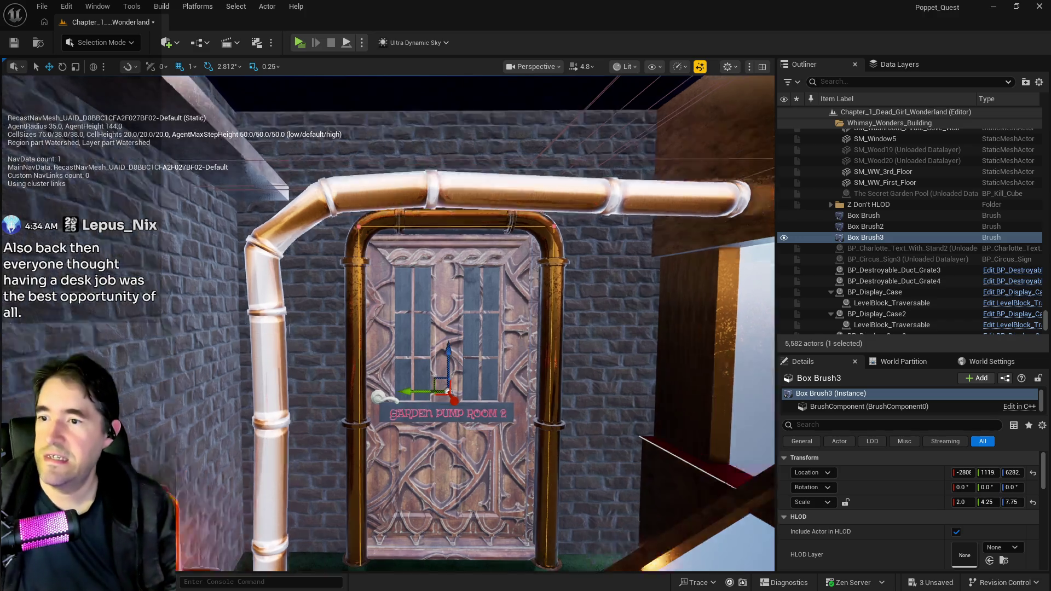
scroll(446, 353, "up", 5)
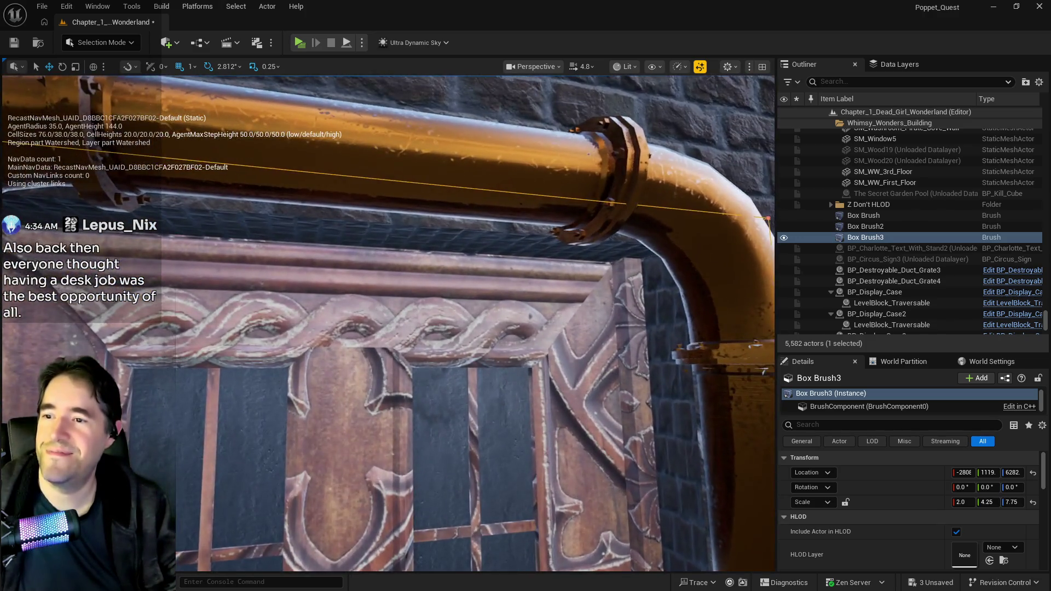
scroll(389, 323, "down", 5)
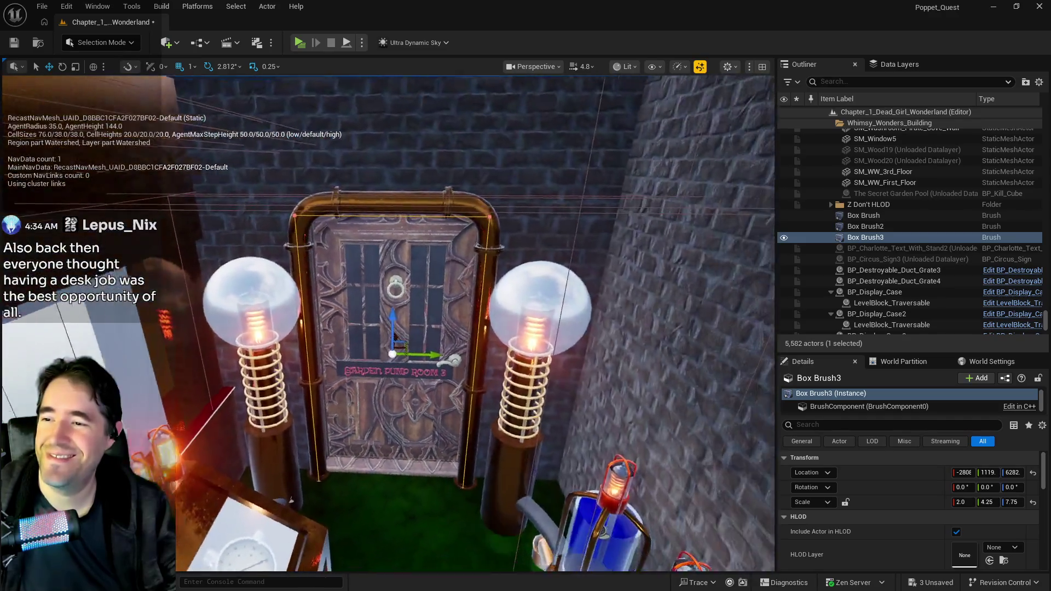
scroll(388, 323, "down", 5)
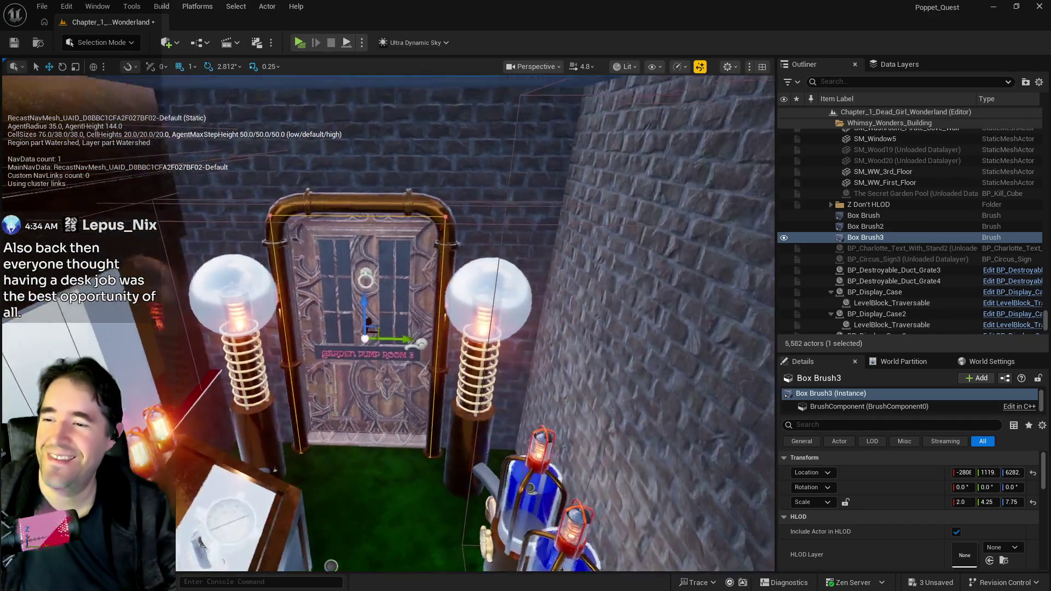
scroll(389, 323, "down", 5)
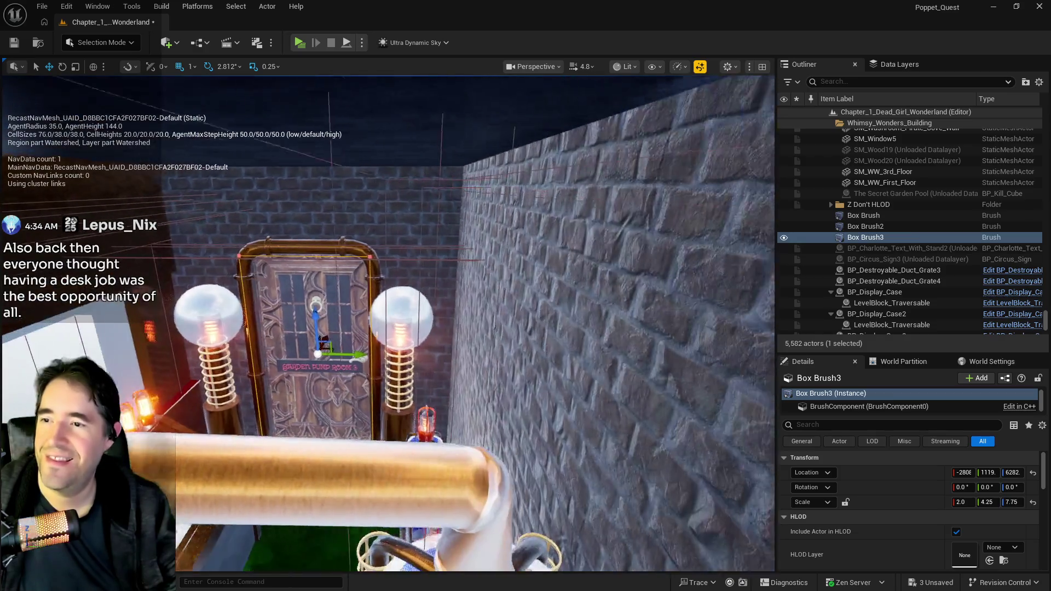
key("f")
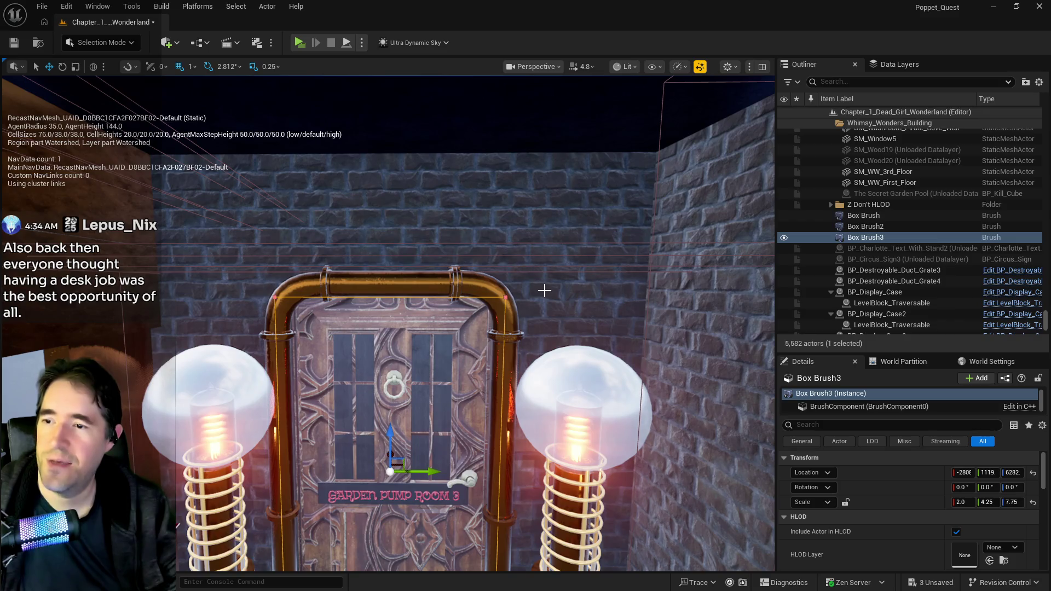
Add Box Brush2 to the selection and select all adjacent surfaces of both wall brushes.
left_click(546, 297, "ctrl")
scroll(848, 533, "down", 2)
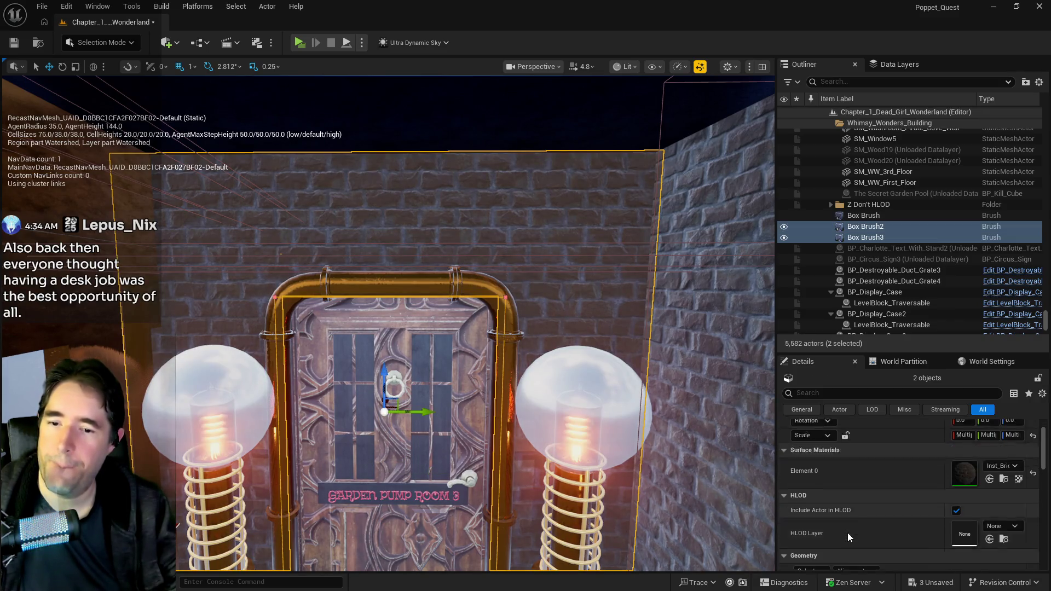
left_click(810, 553)
left_click(813, 431)
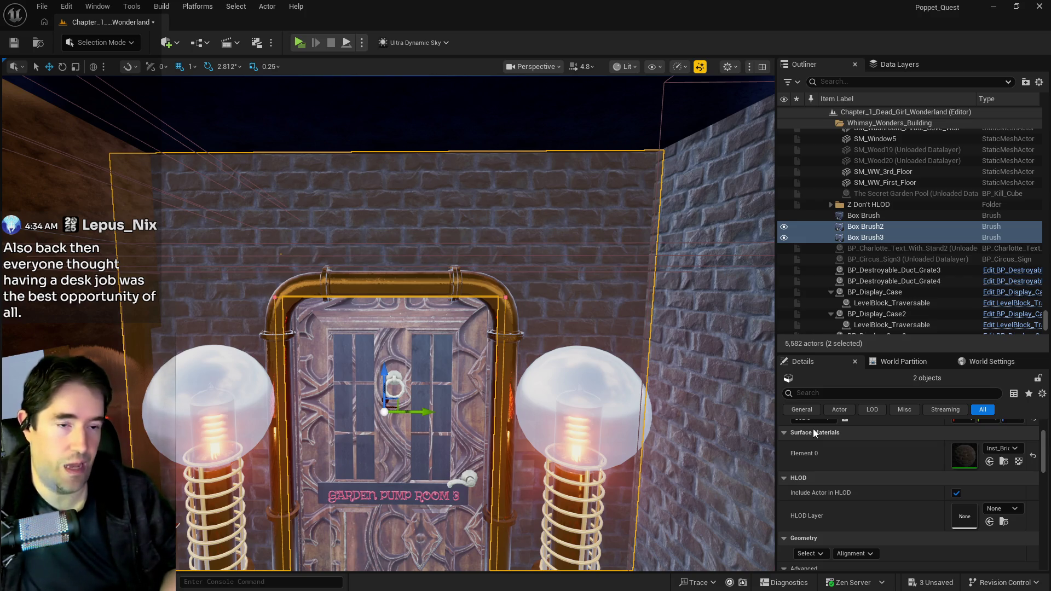
key("p")
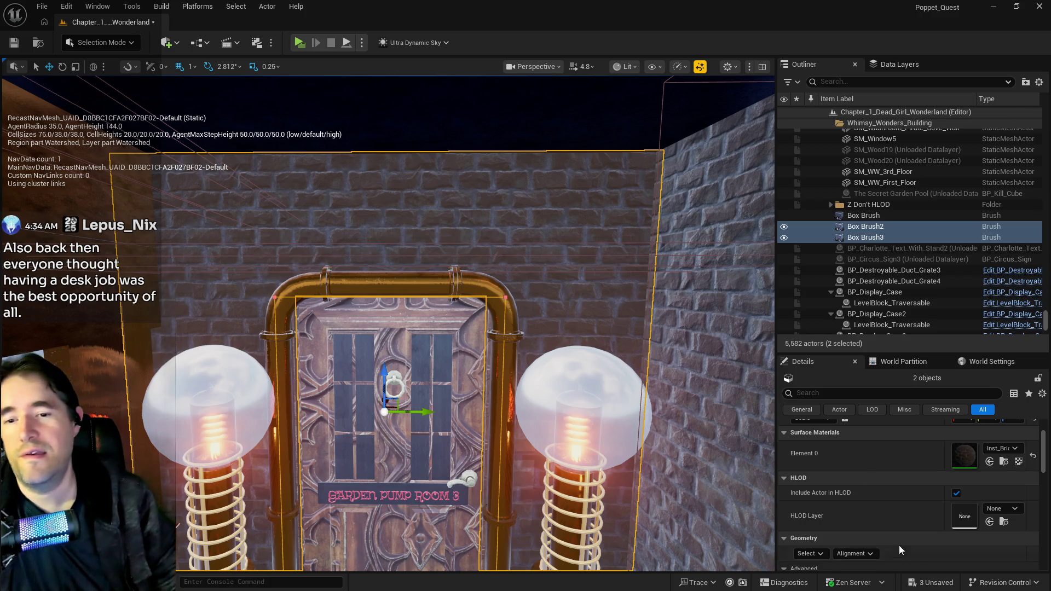
Apply a locked 10 by 10 U/V texture scale to the selected wall surfaces.
scroll(901, 550, "down", 2)
scroll(810, 507, "down", 5)
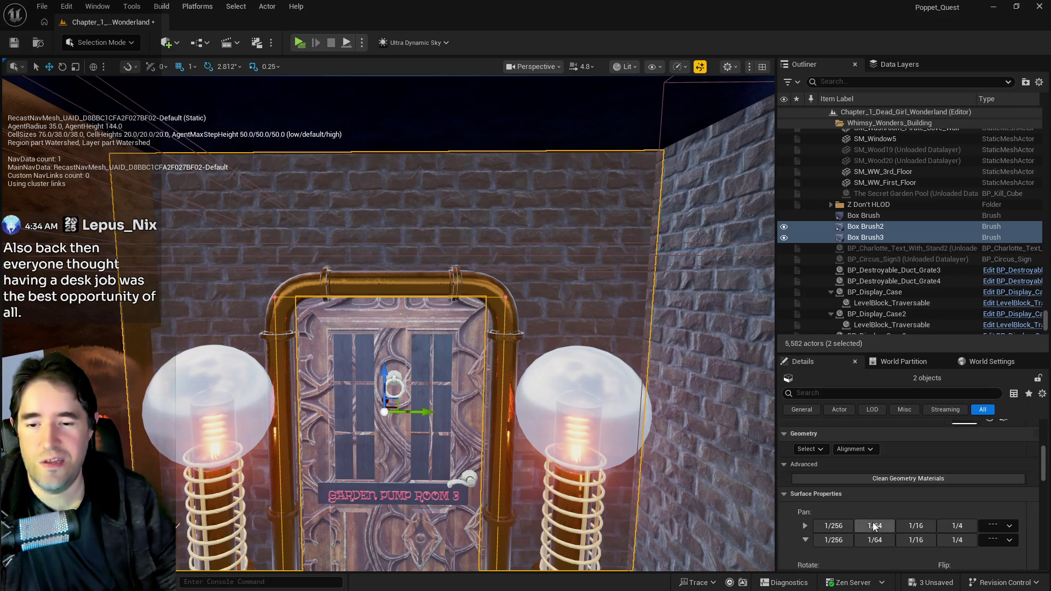
left_click(827, 547)
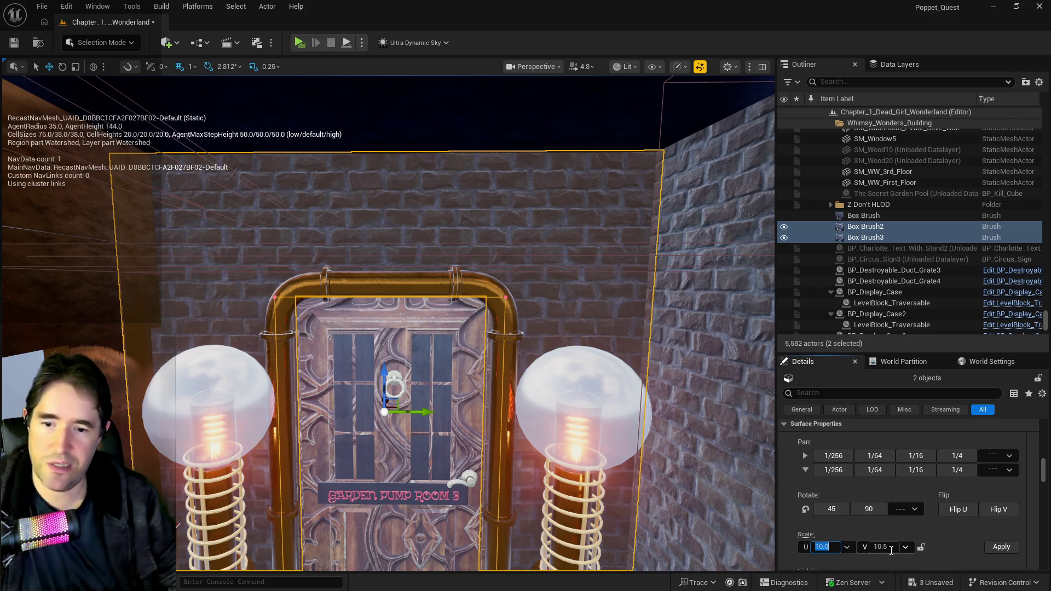
left_click(922, 547)
left_click(1001, 547)
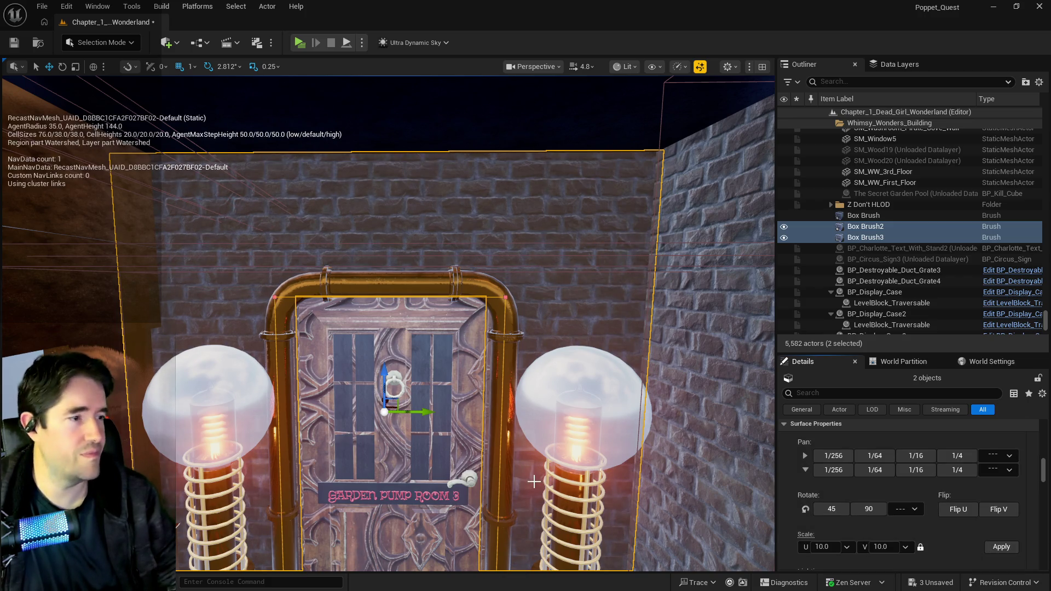
mouse_move(516, 418)
left_mouse_down()
mouse_move(548, 411)
mouse_move(547, 274)
mouse_move(509, 262)
mouse_move(503, 230)
mouse_move(621, 230)
left_mouse_up()
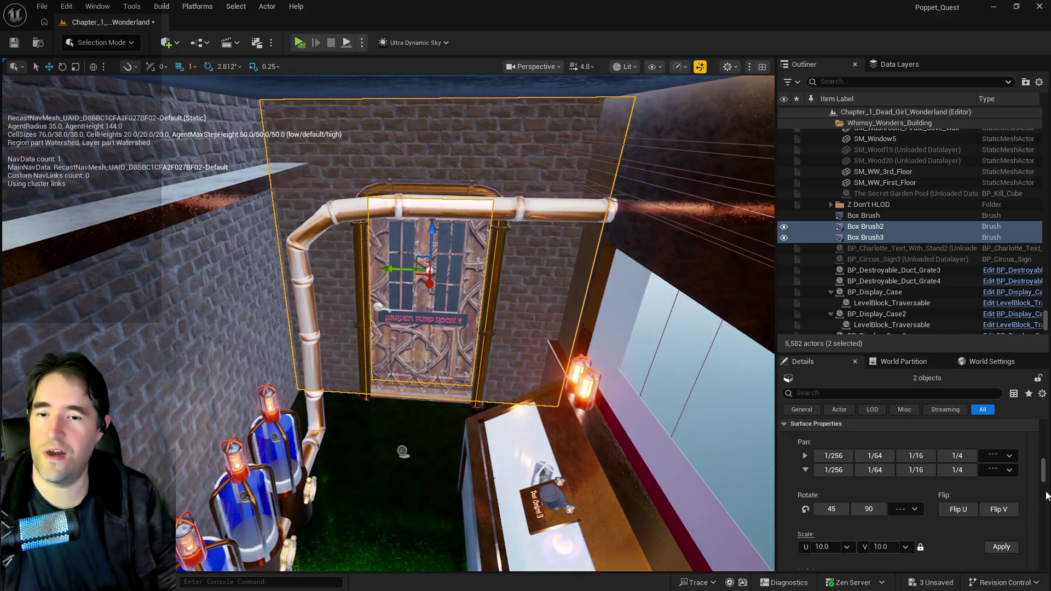
scroll(957, 515, "down", 10)
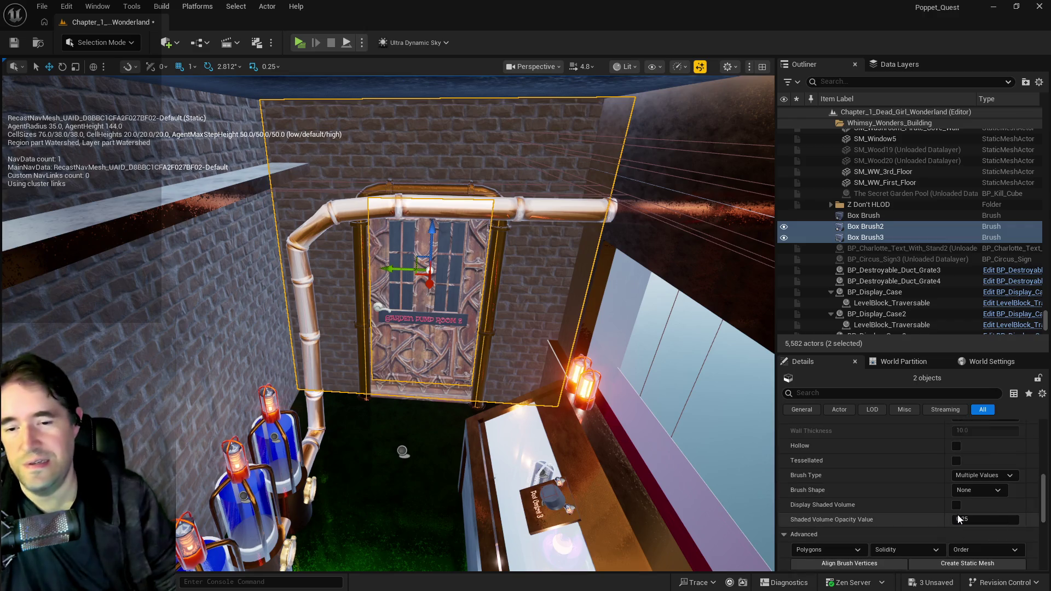
Start converting the brushes to a static mesh and choose Whimsy_Wonders as the save folder.
left_click(949, 531)
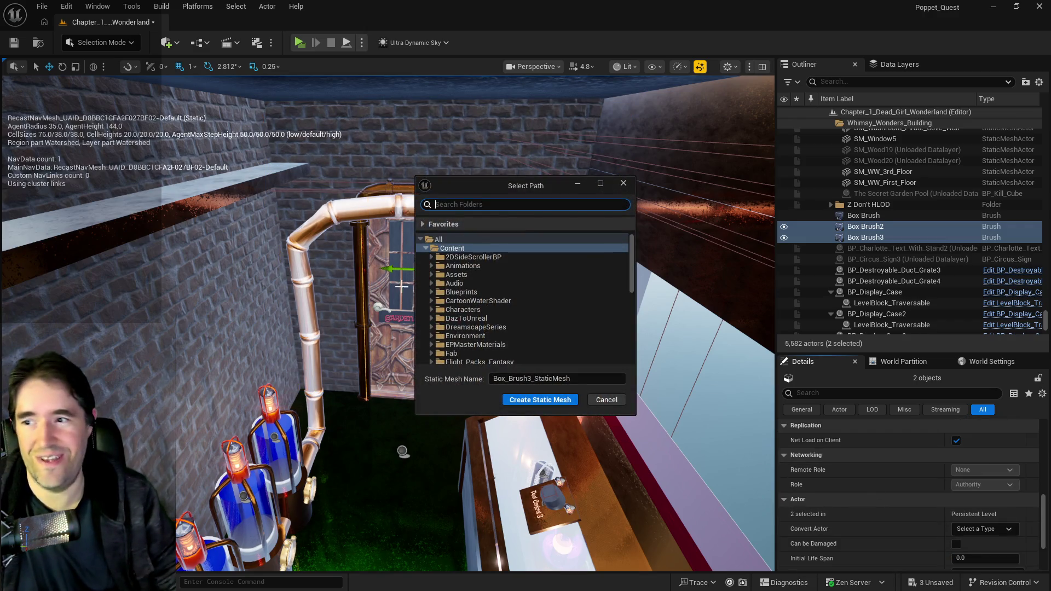
left_click(431, 257)
left_click(436, 266)
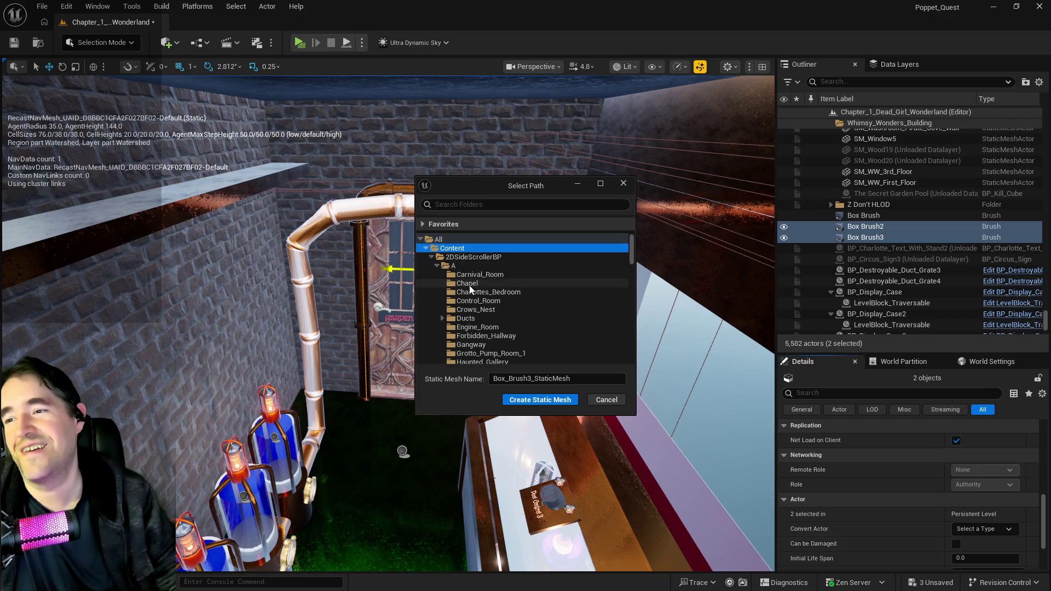
scroll(470, 290, "down", 10)
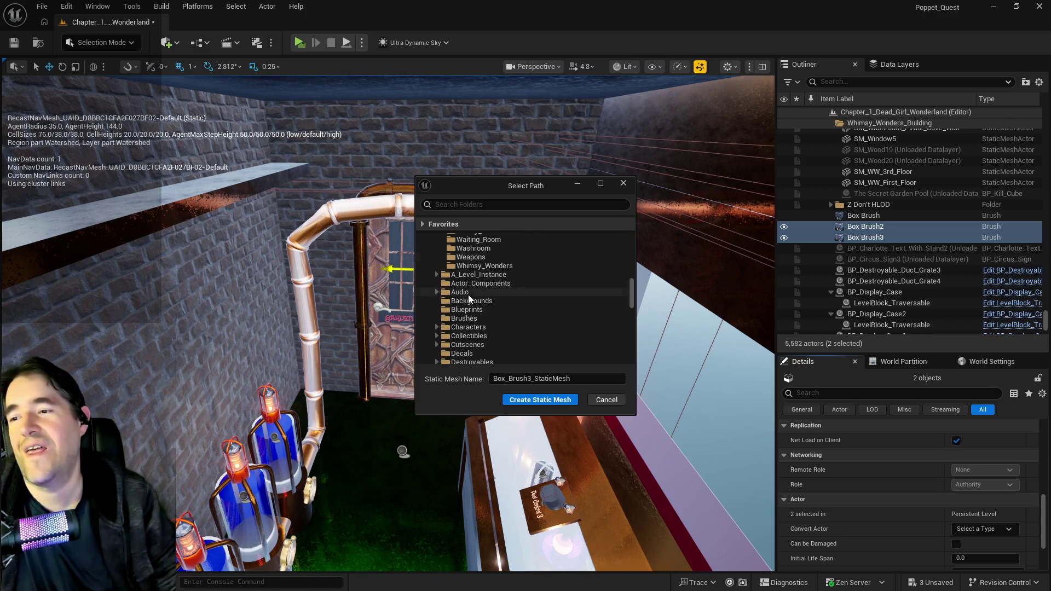
scroll(469, 317, "down", 8)
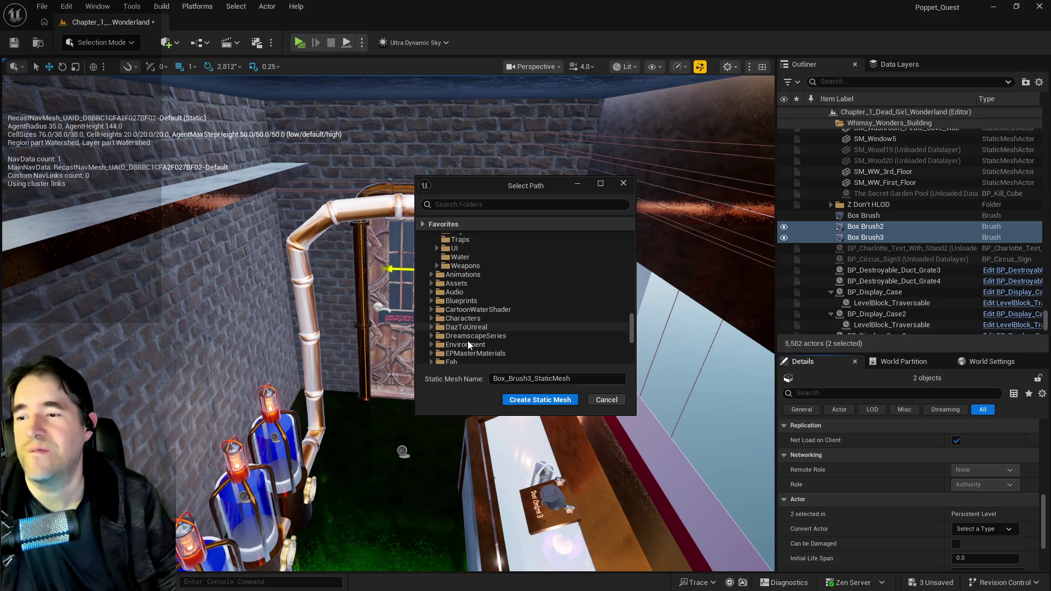
scroll(471, 350, "down", 1)
scroll(471, 328, "up", 2)
scroll(470, 305, "up", 8)
scroll(470, 306, "up", 4)
left_click(478, 352)
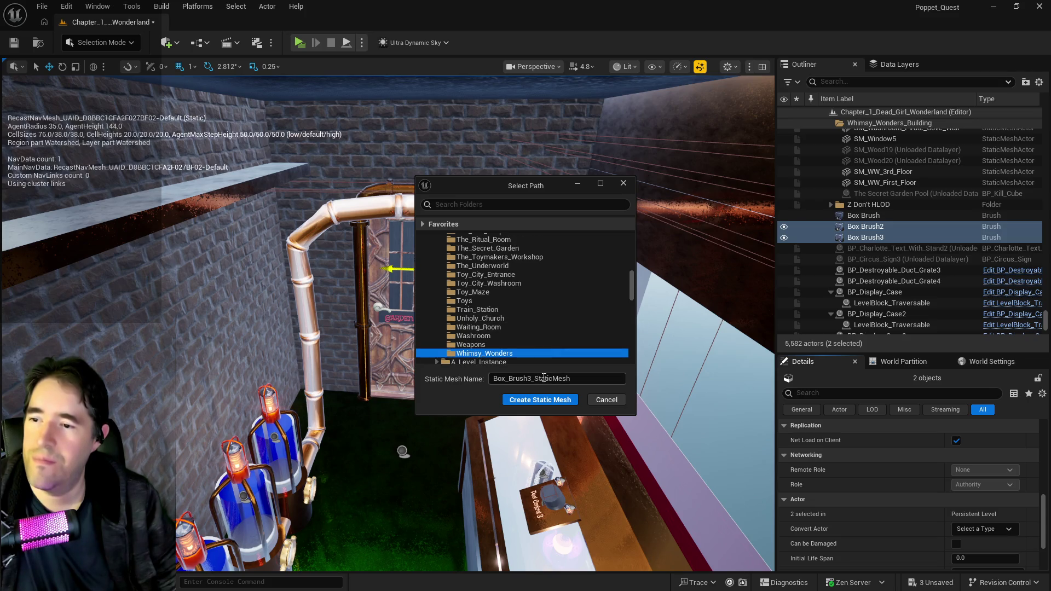
Name the mesh SM_Garden_Pump_1_2_Wall and create it.
left_click(544, 378)
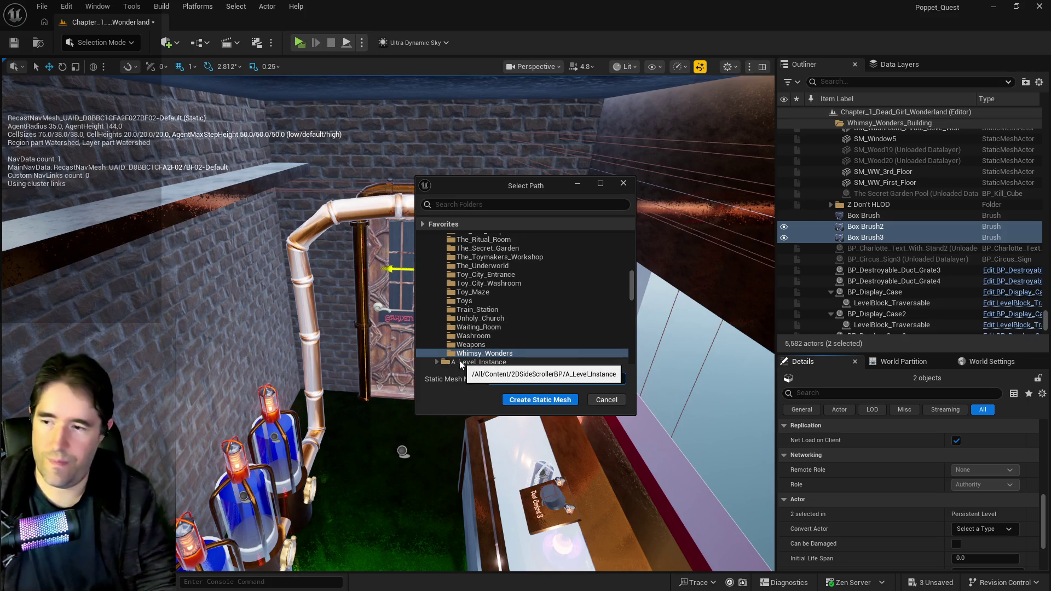
type("SM_G")
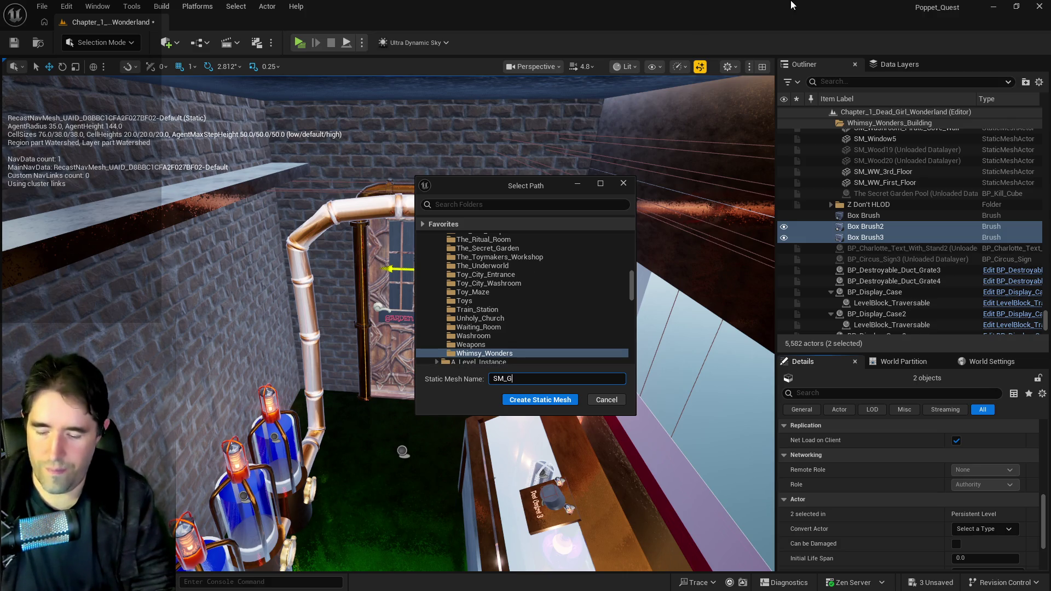
type("arden_Pu")
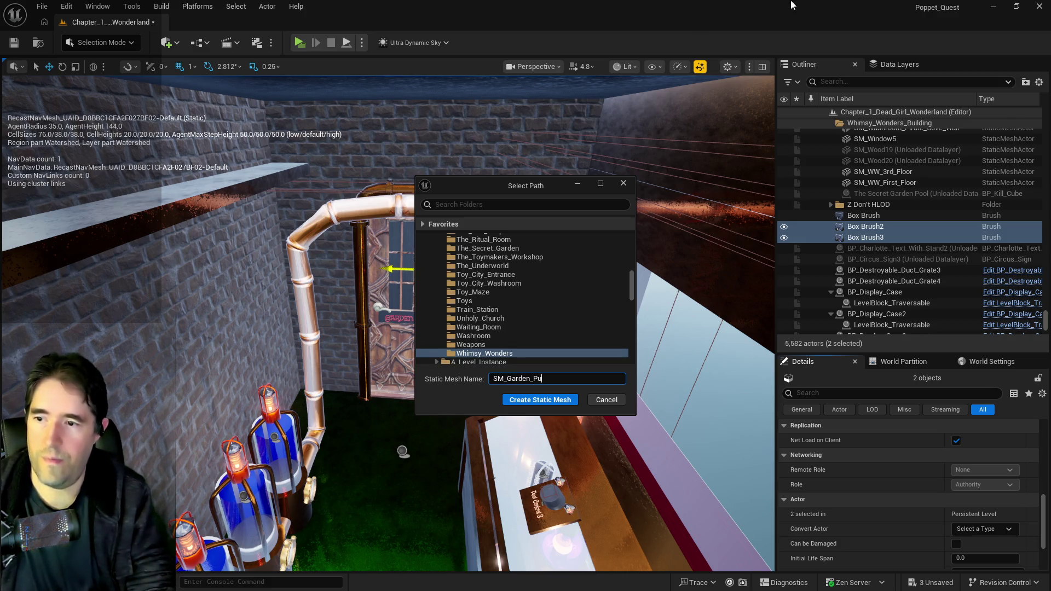
type("mp_1_")
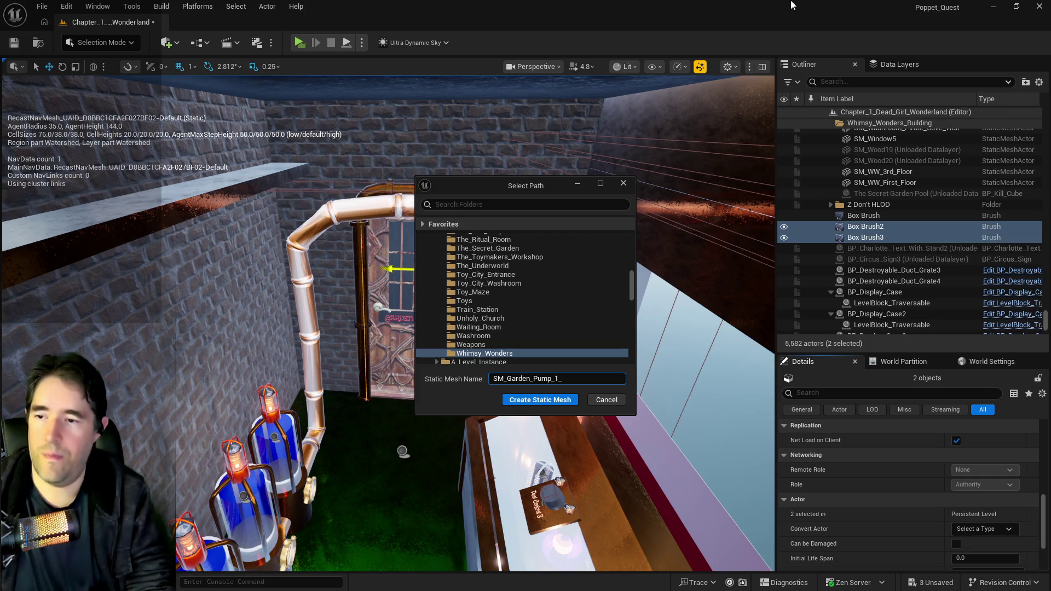
type("2_Wall")
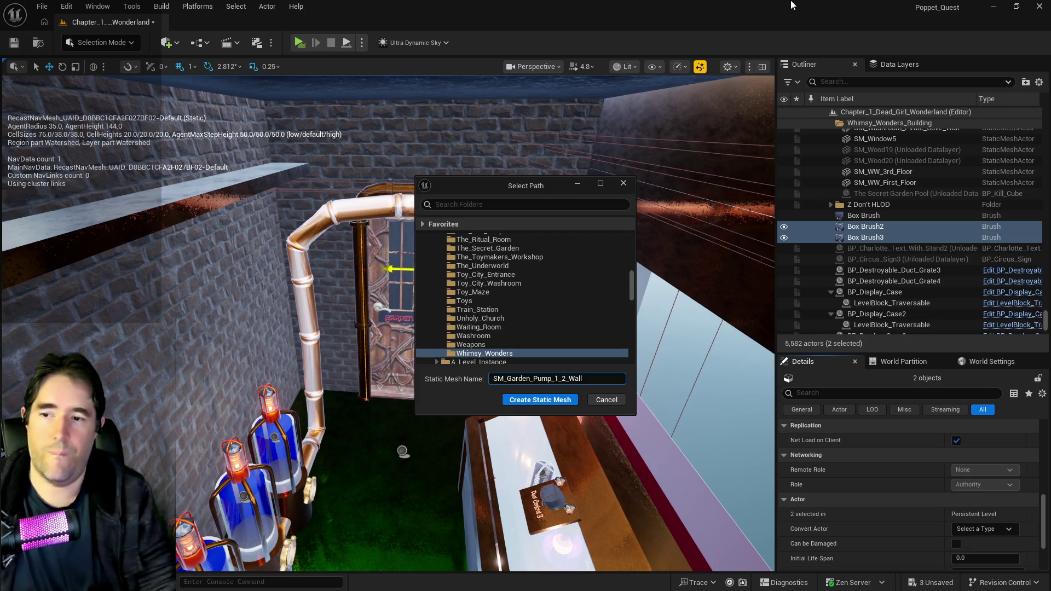
left_click(541, 401)
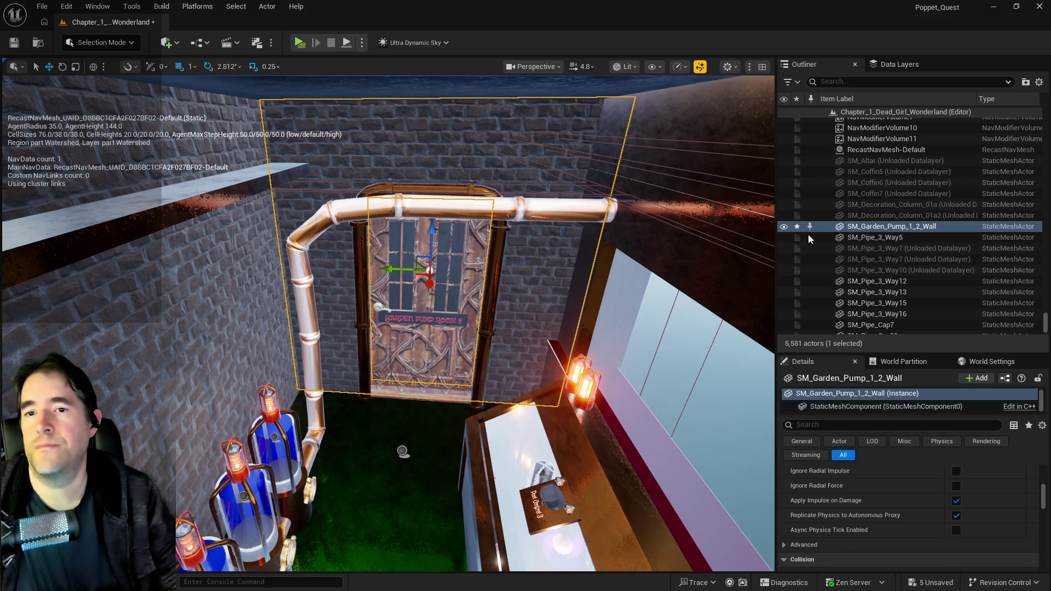
Copy the new wall actor's file path and open its mesh in the asset editor.
right_click(874, 227)
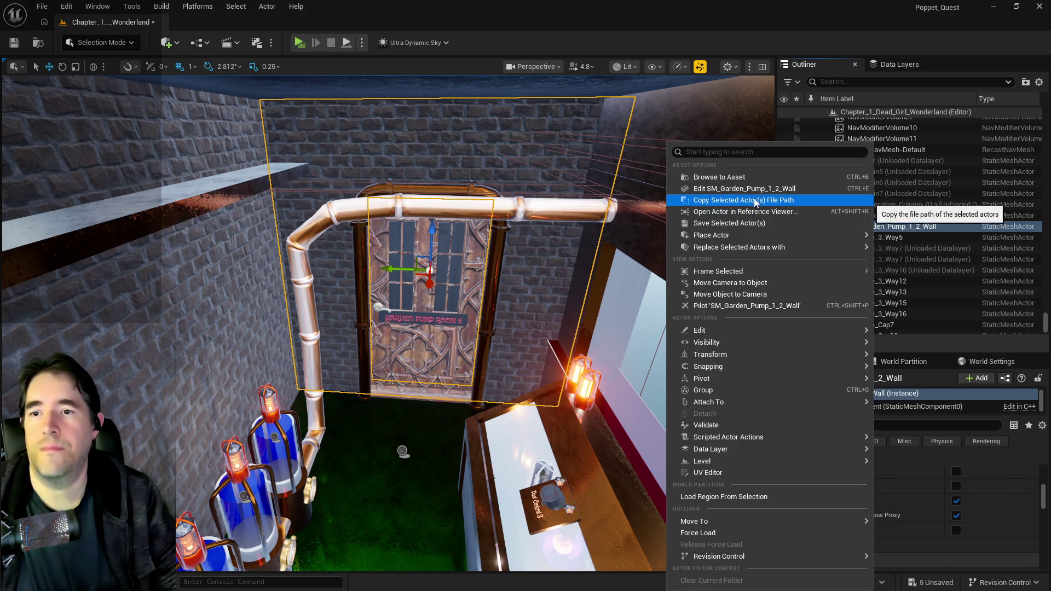
left_click(757, 199)
key("ctrl+e")
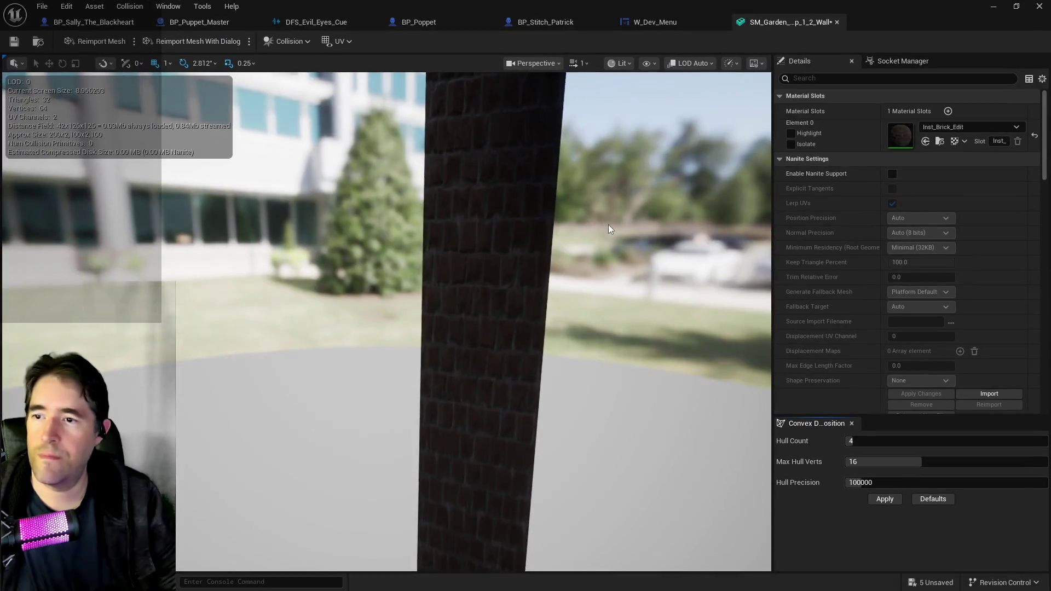
left_click_drag(611, 229, 611, 229)
left_click_drag(481, 160, 480, 160)
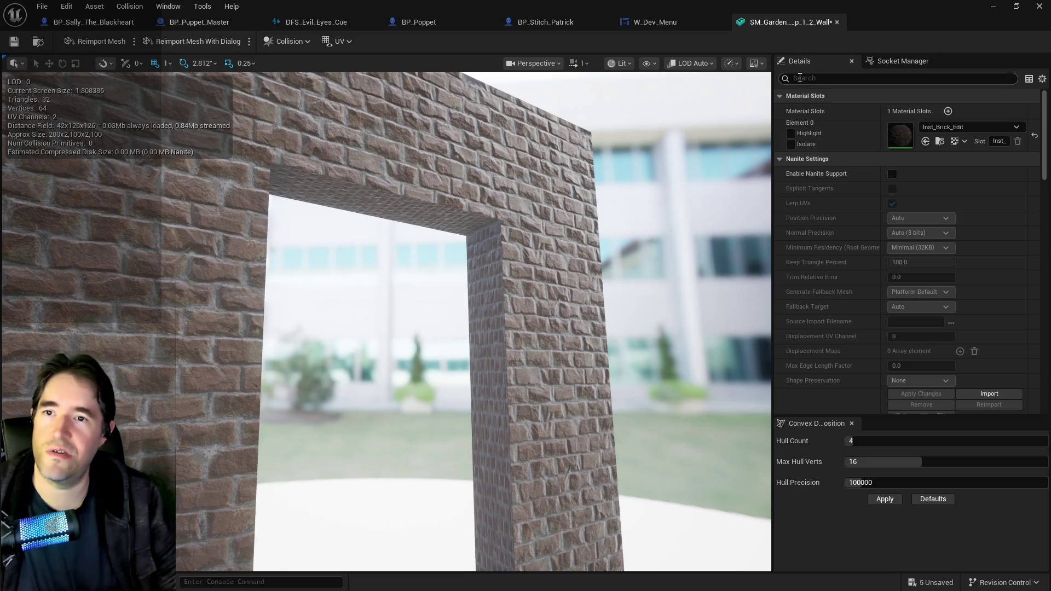
Set Collision Complexity to Use Complex Collision As Simple and save the wall mesh.
left_click(861, 79)
type("com")
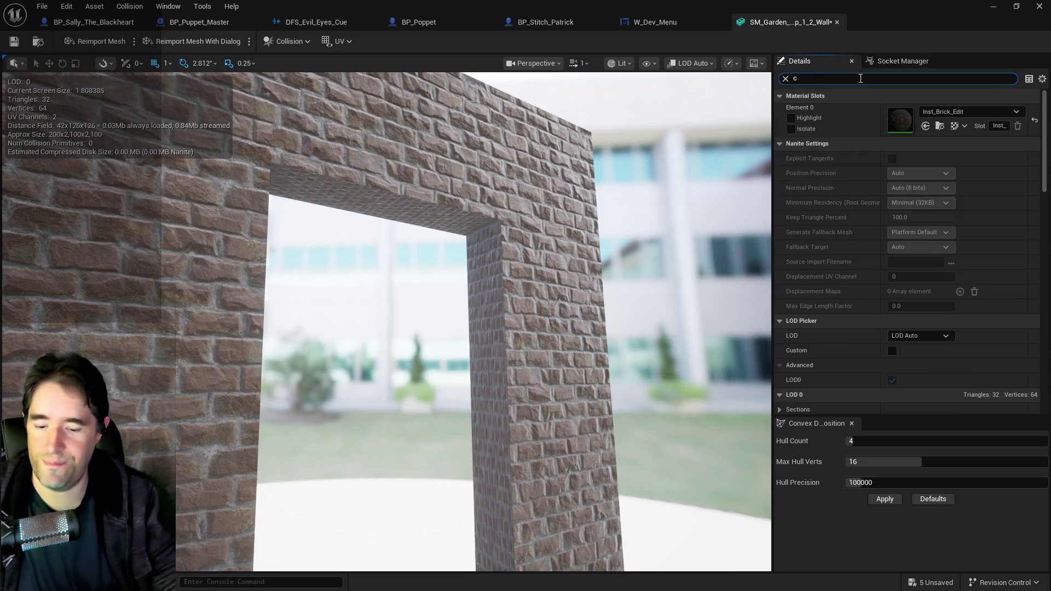
left_click(929, 228)
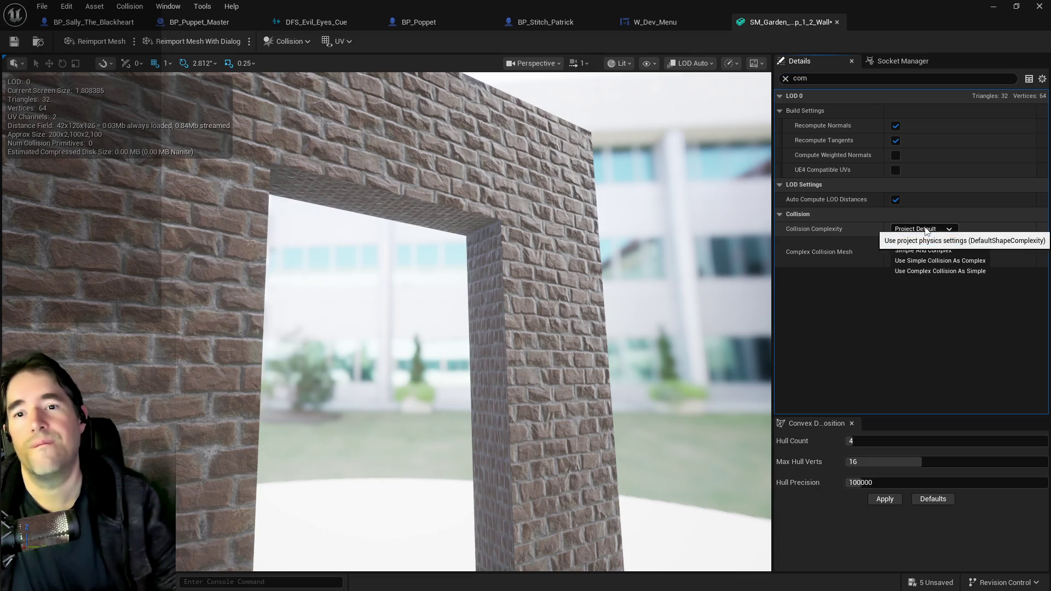
left_click(915, 271)
left_click(13, 41)
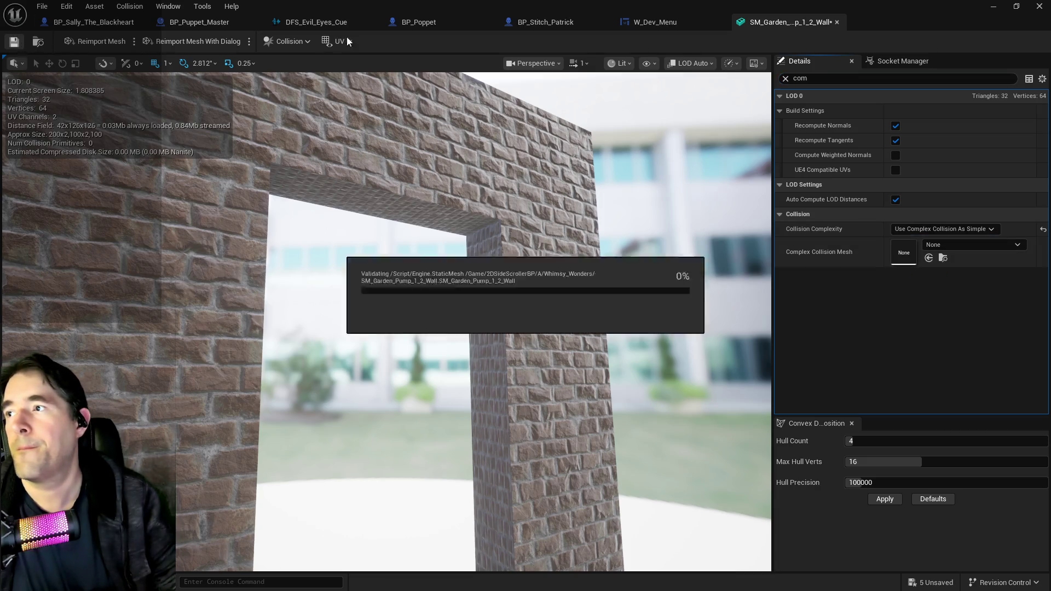
key("alt+Tab")
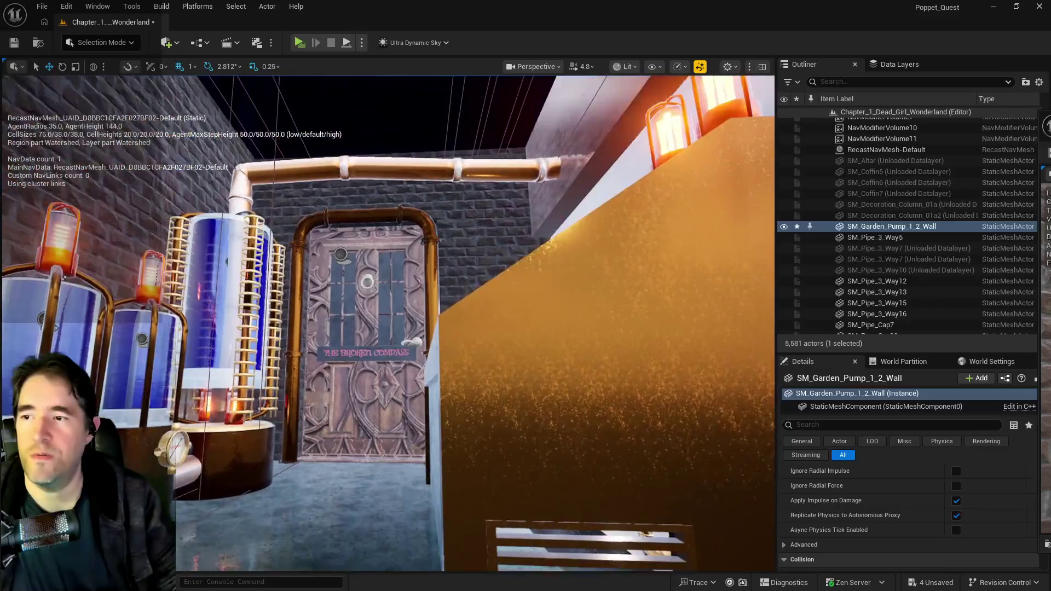
key("f")
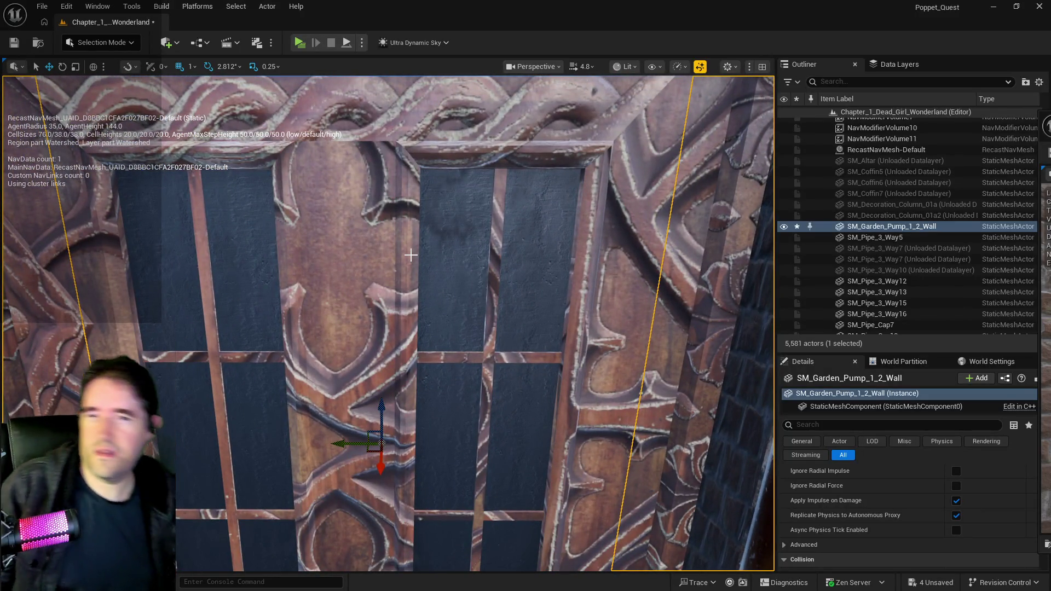
mouse_move(422, 251)
left_mouse_down()
mouse_move(408, 232)
mouse_move(400, 244)
mouse_move(319, 231)
left_mouse_up()
key("f")
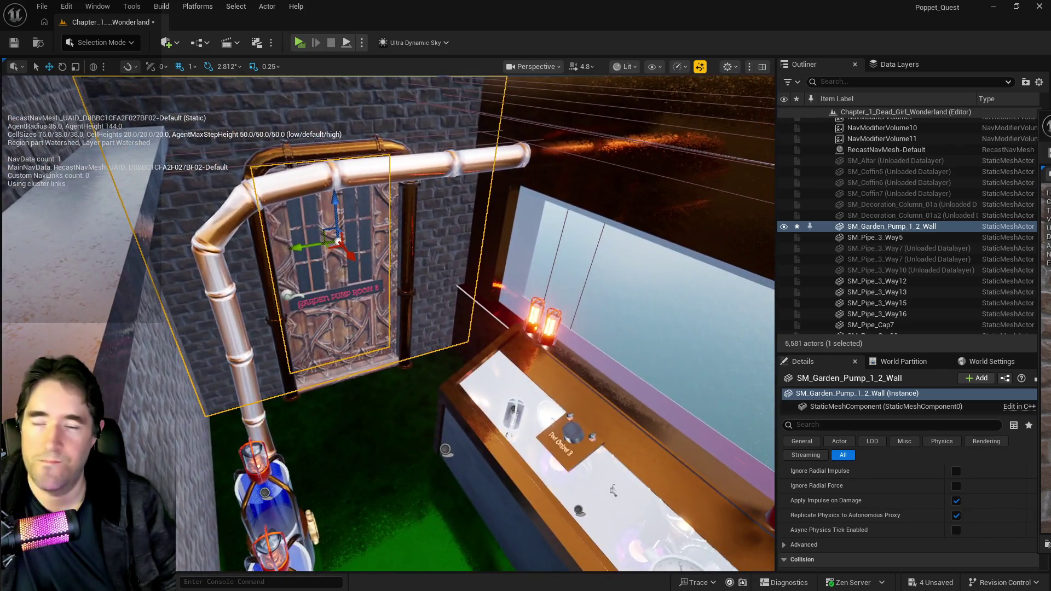
left_click_drag(433, 211, 433, 212)
double_click(863, 242)
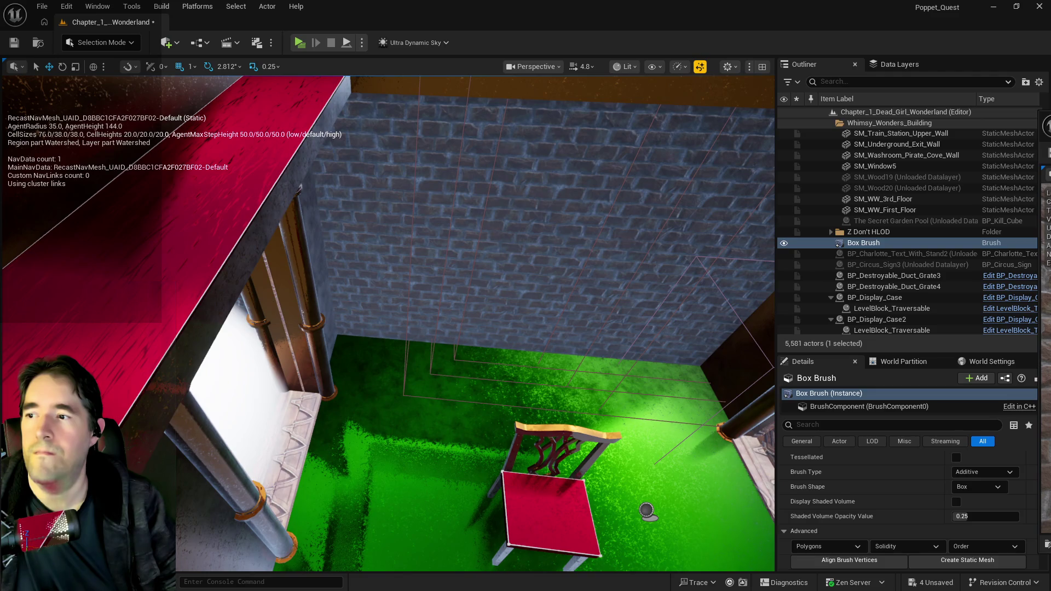
left_click(181, 230)
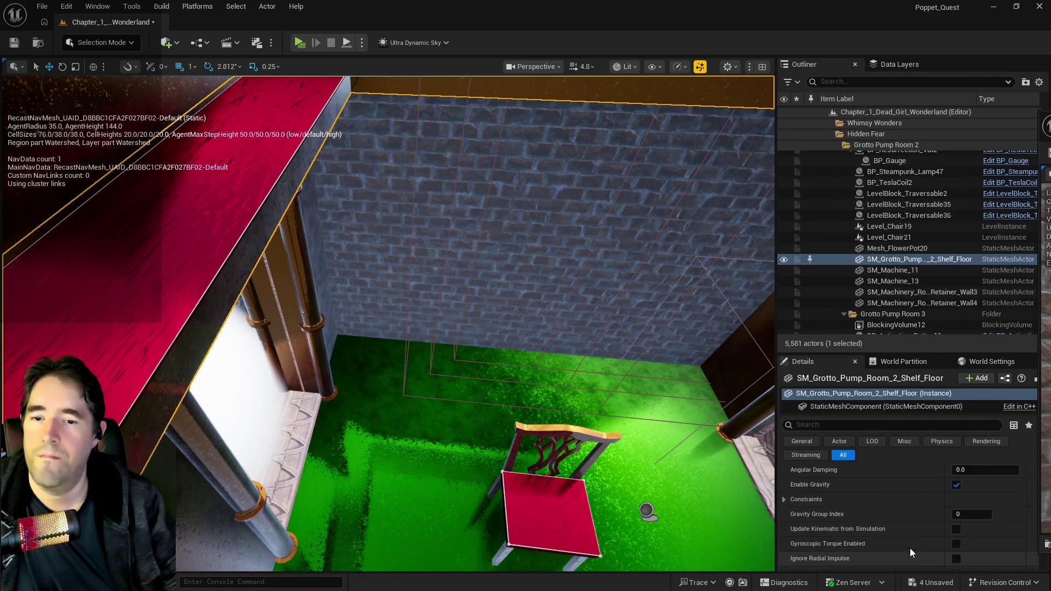
key("f")
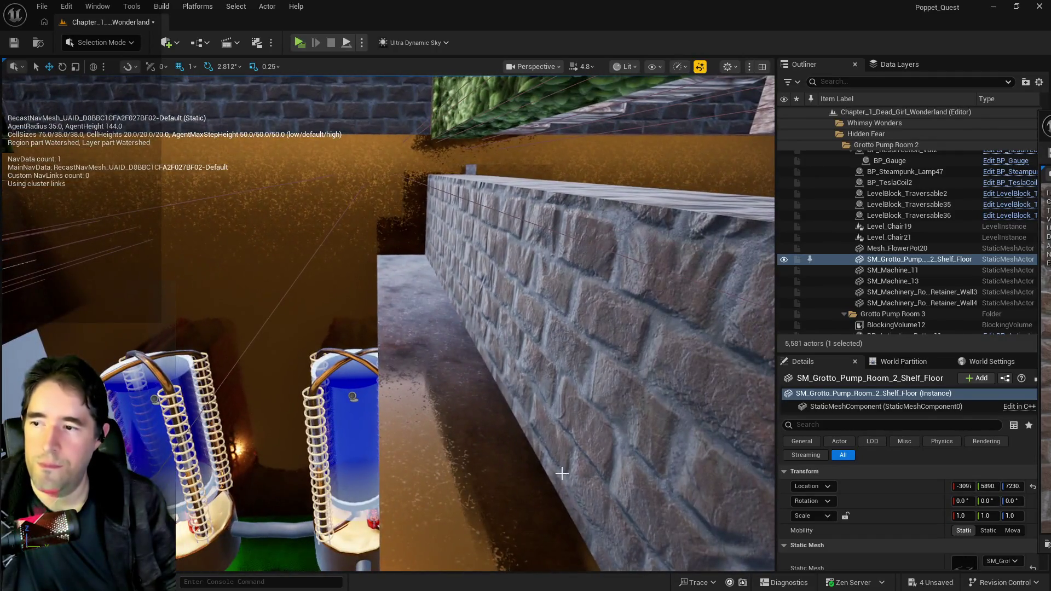
left_click(475, 453)
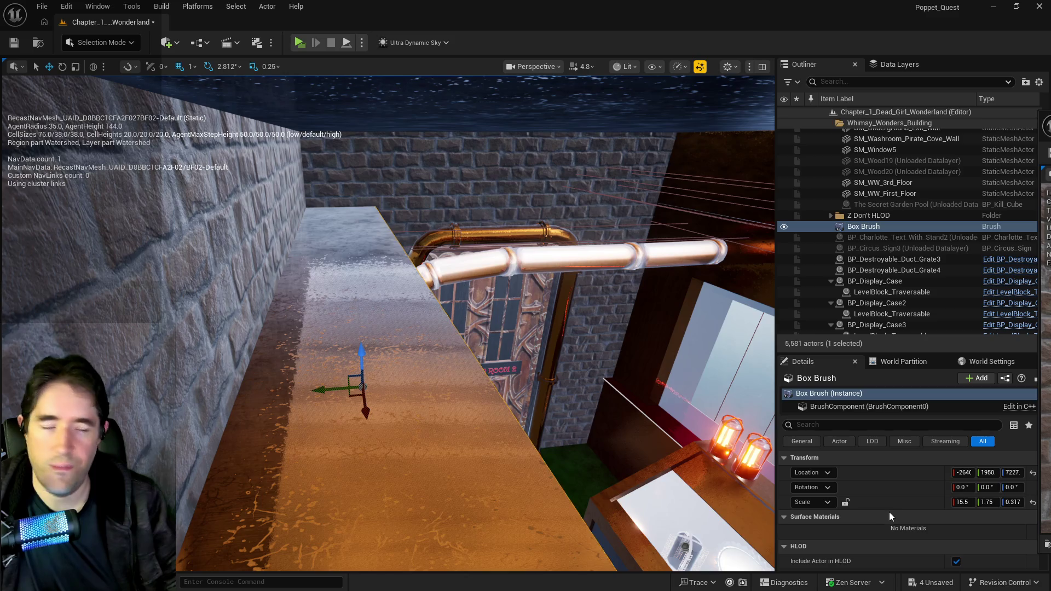
scroll(876, 504, "down", 4)
Select the brush's top face and extend the selection to all coplanar surfaces.
left_click(818, 502)
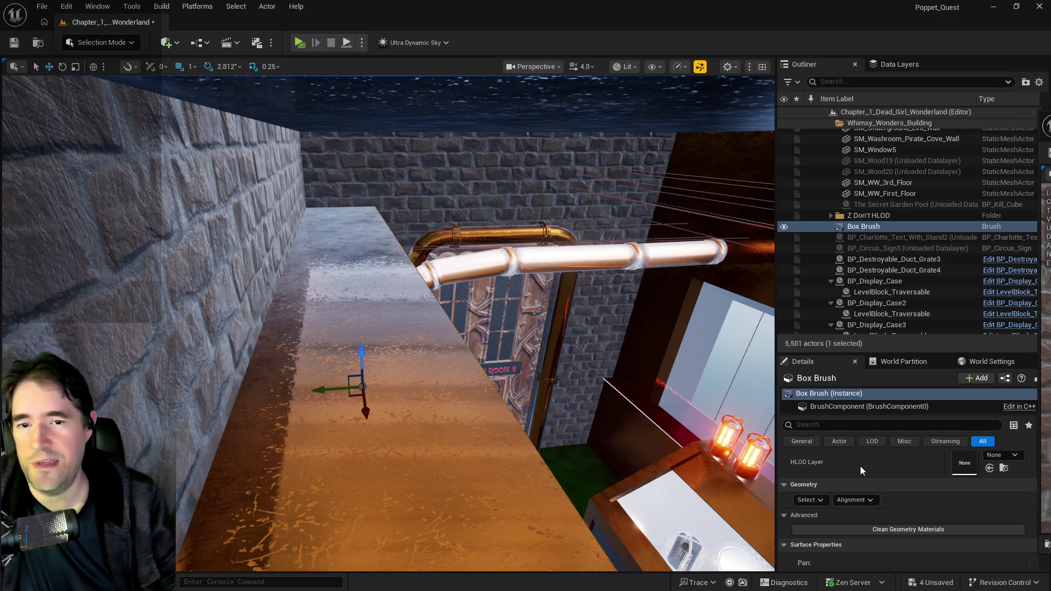
key("p")
scroll(873, 527, "down", 5)
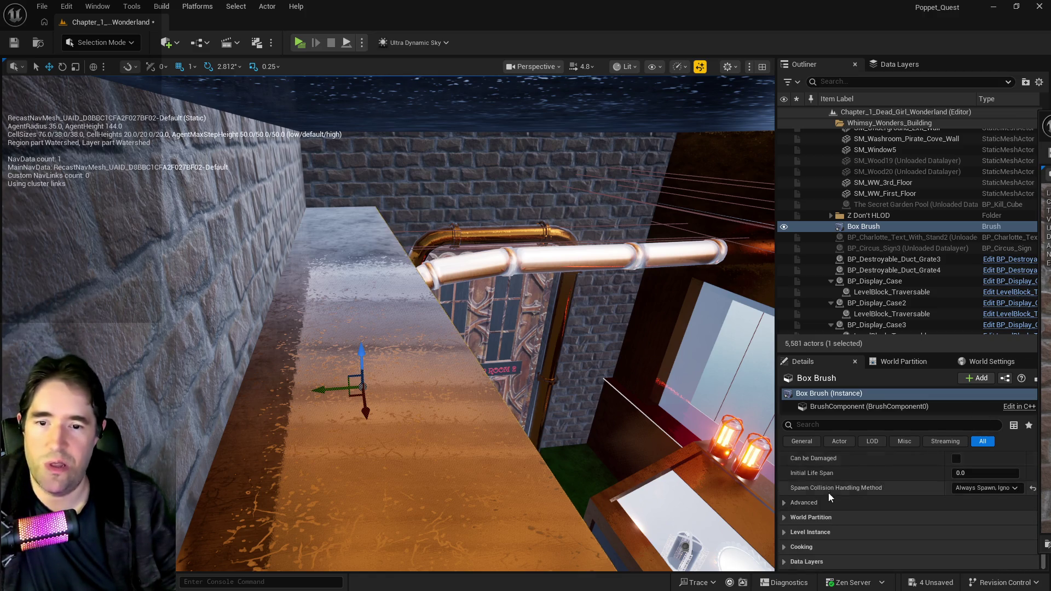
scroll(873, 527, "down", 3)
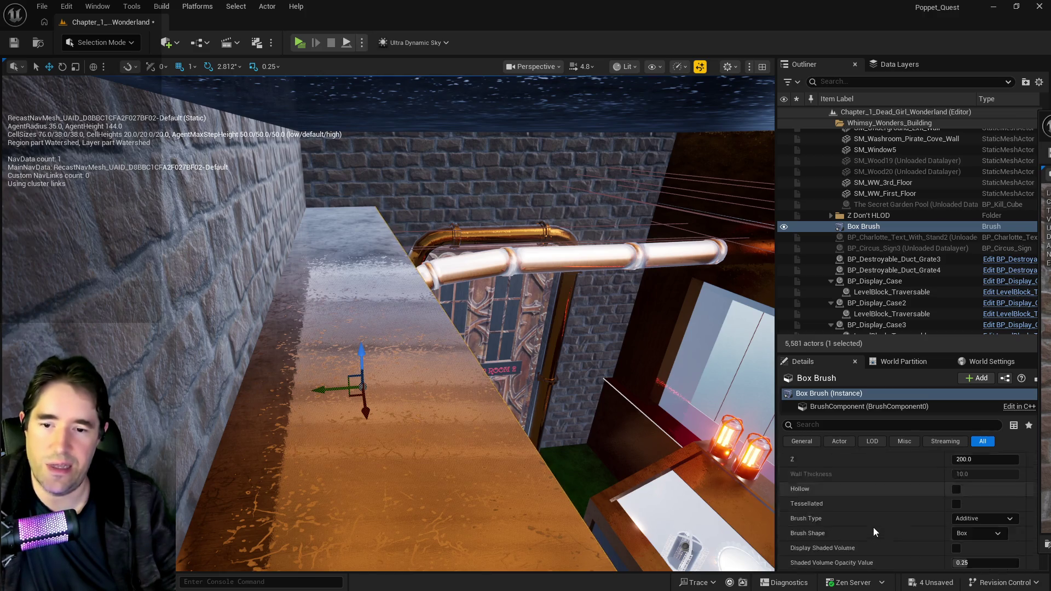
scroll(930, 522, "up", 5)
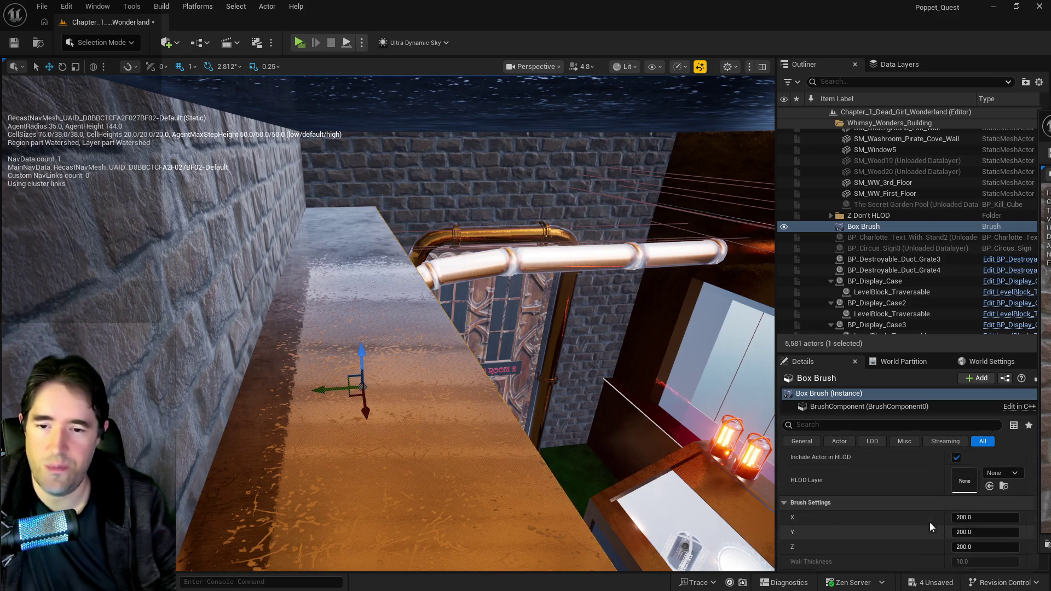
left_click(430, 446)
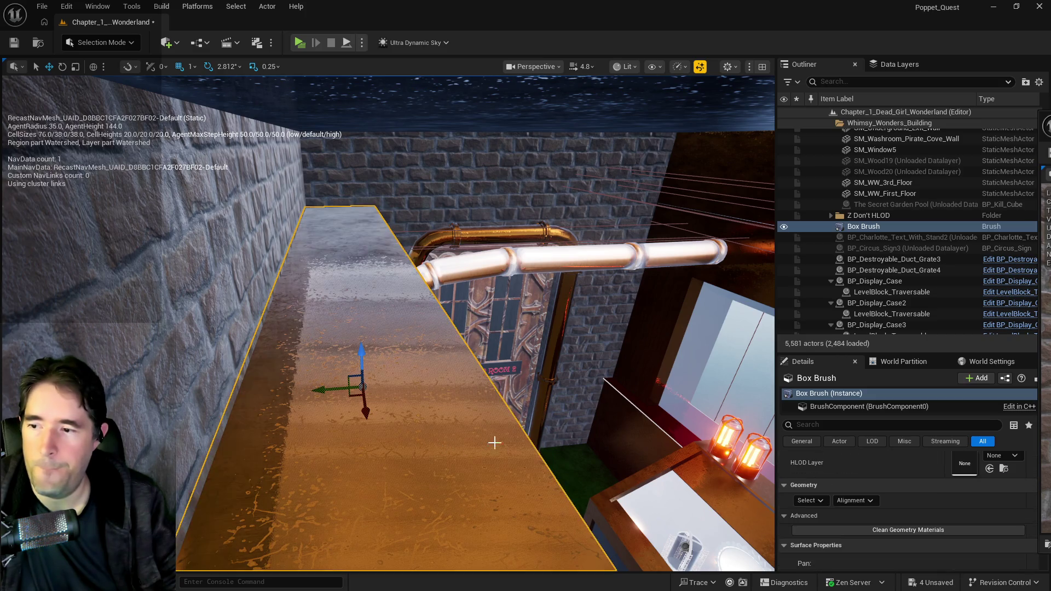
left_click(823, 531)
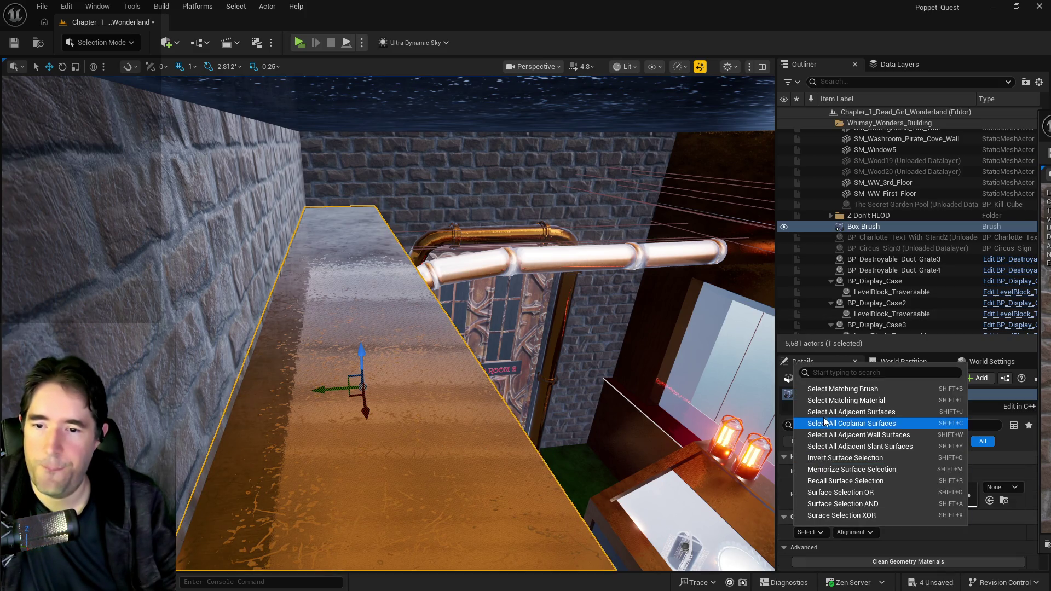
left_click(866, 413)
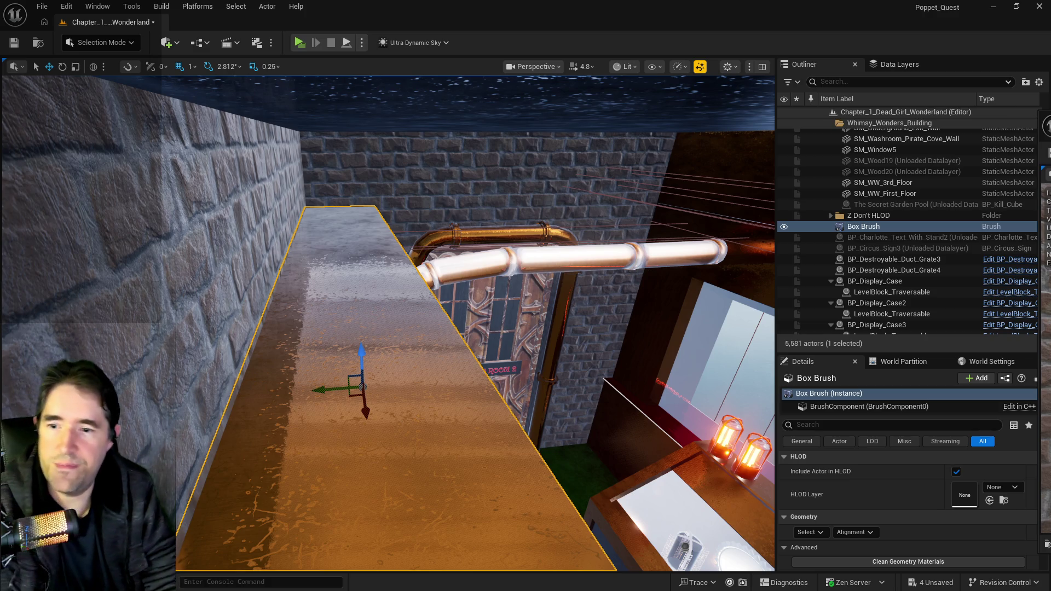
key("p")
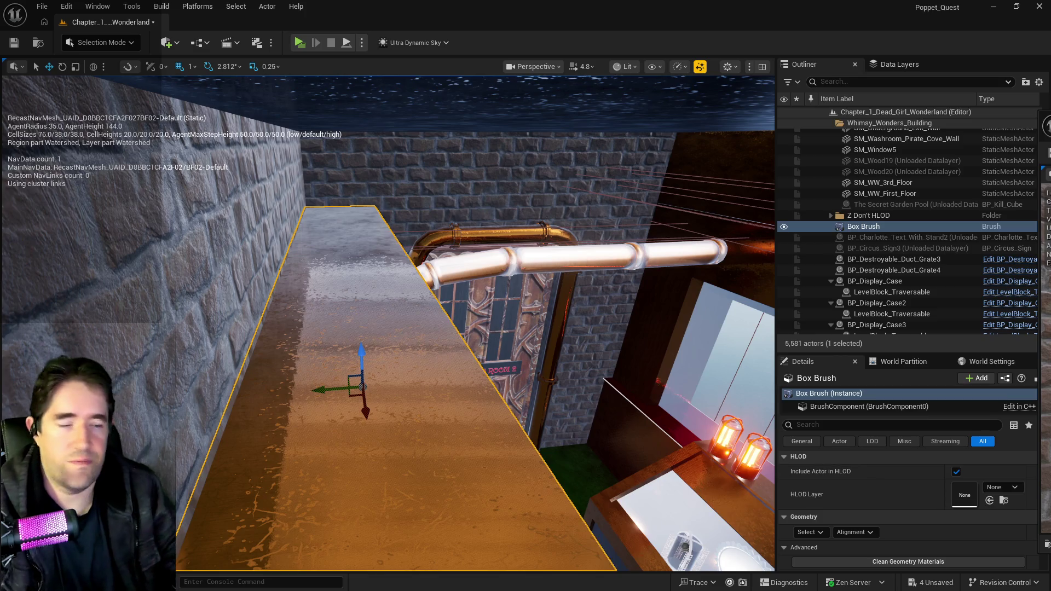
Set the surface Scale U/V to 10 and apply it.
scroll(954, 520, "down", 5)
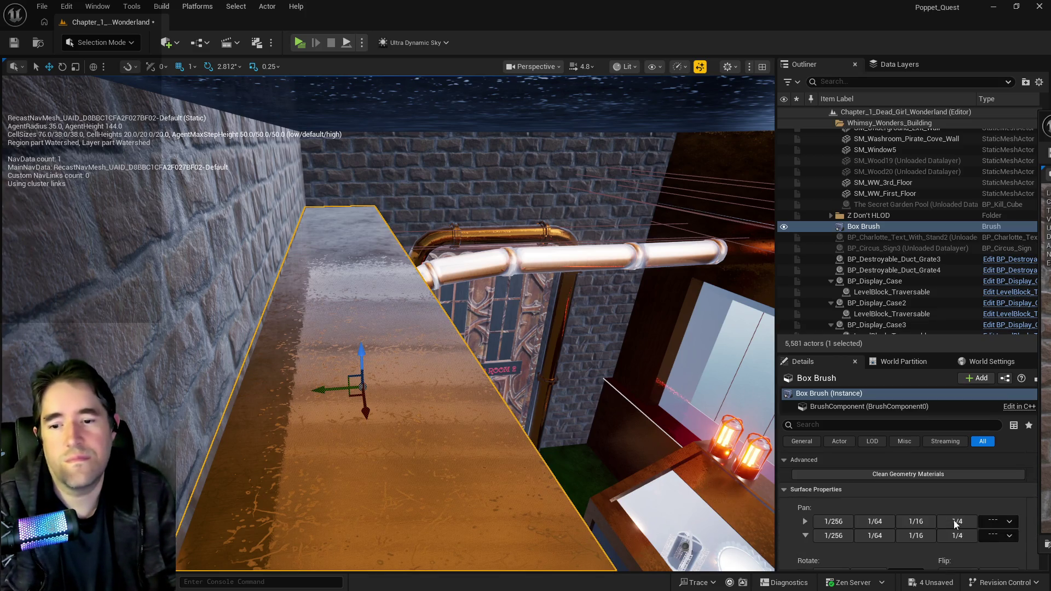
scroll(954, 522, "down", 2)
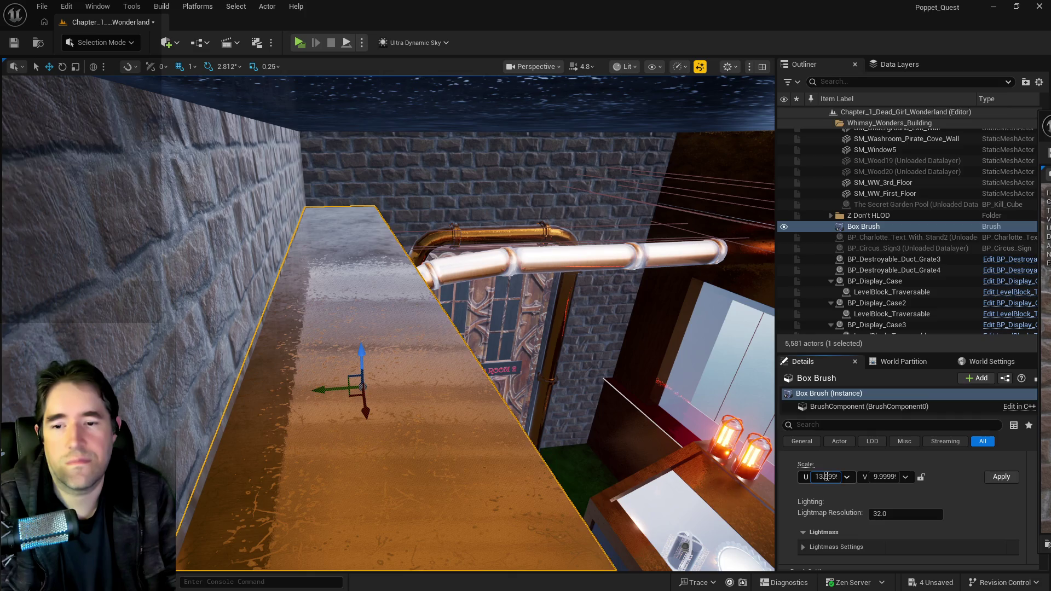
left_click(826, 476)
type("10")
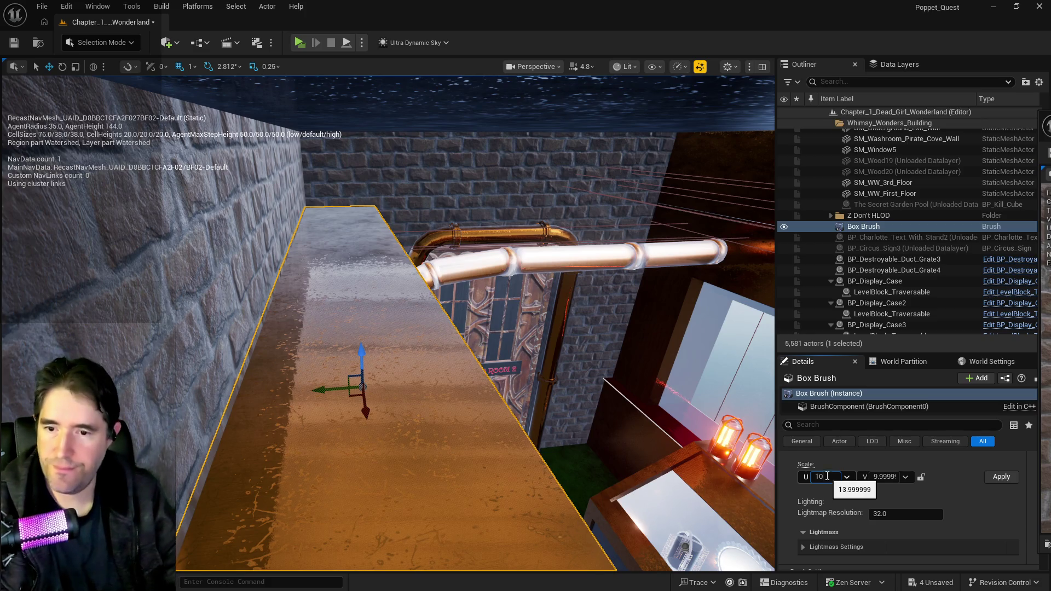
left_click(921, 477)
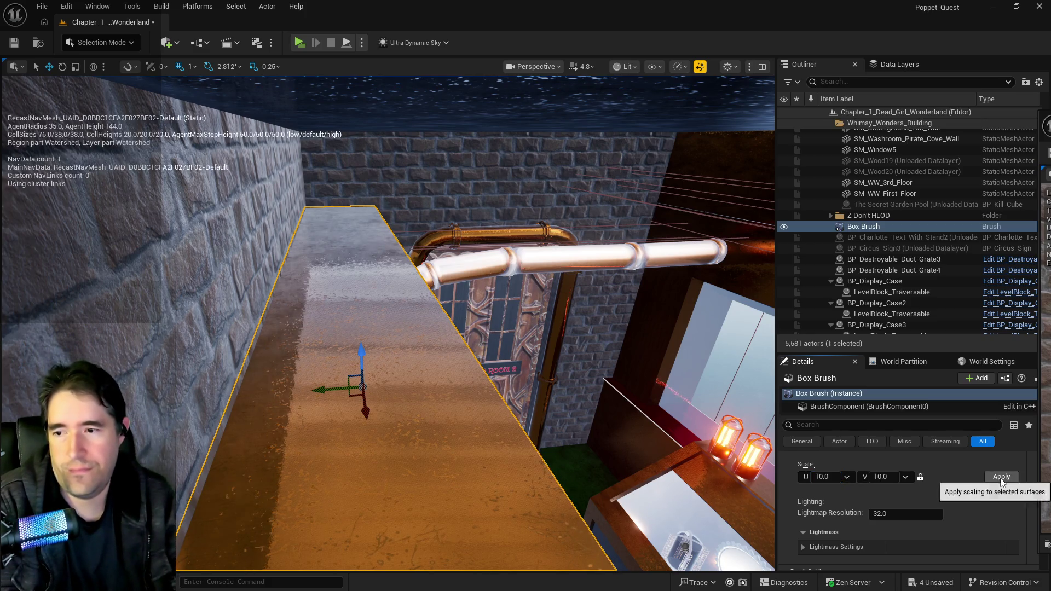
scroll(961, 493, "down", 5)
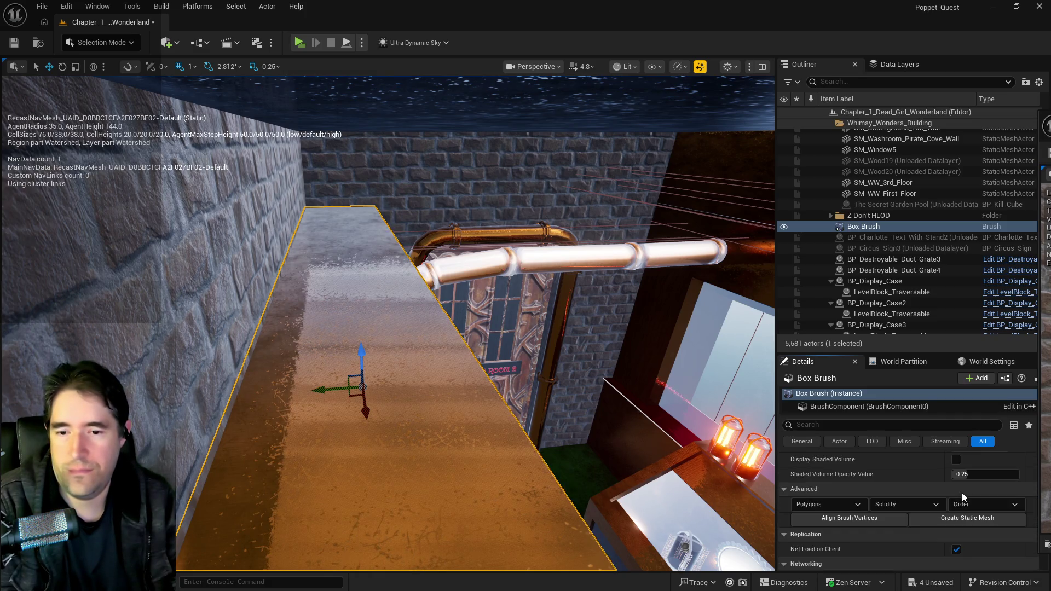
left_click(959, 519)
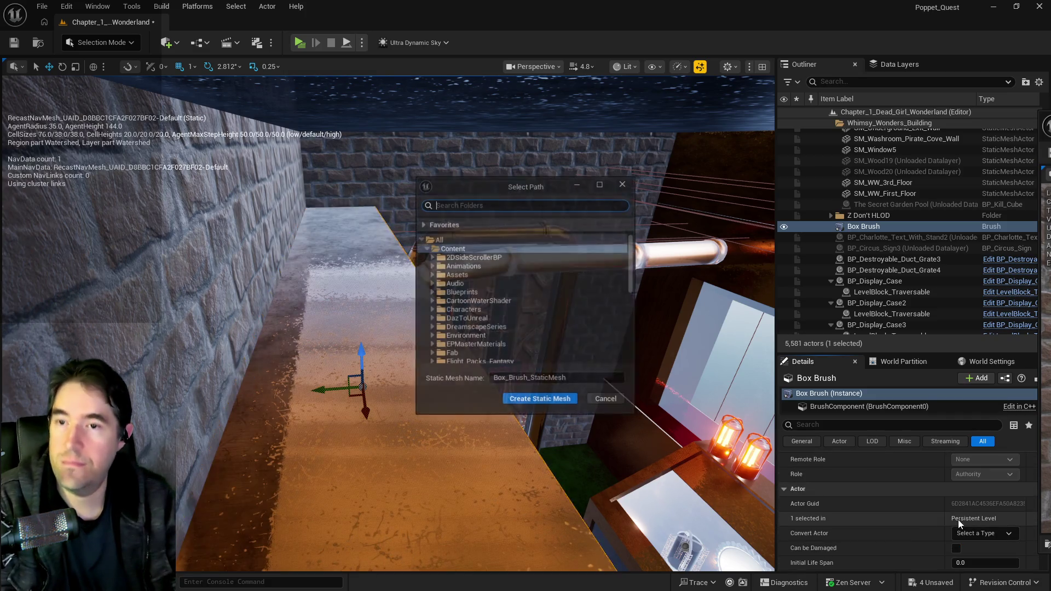
In the Select Path folder tree, add a new folder named Garden_Pump_Room_3.
left_click(432, 256)
left_click(437, 266)
scroll(465, 303, "down", 2)
scroll(465, 303, "down", 4)
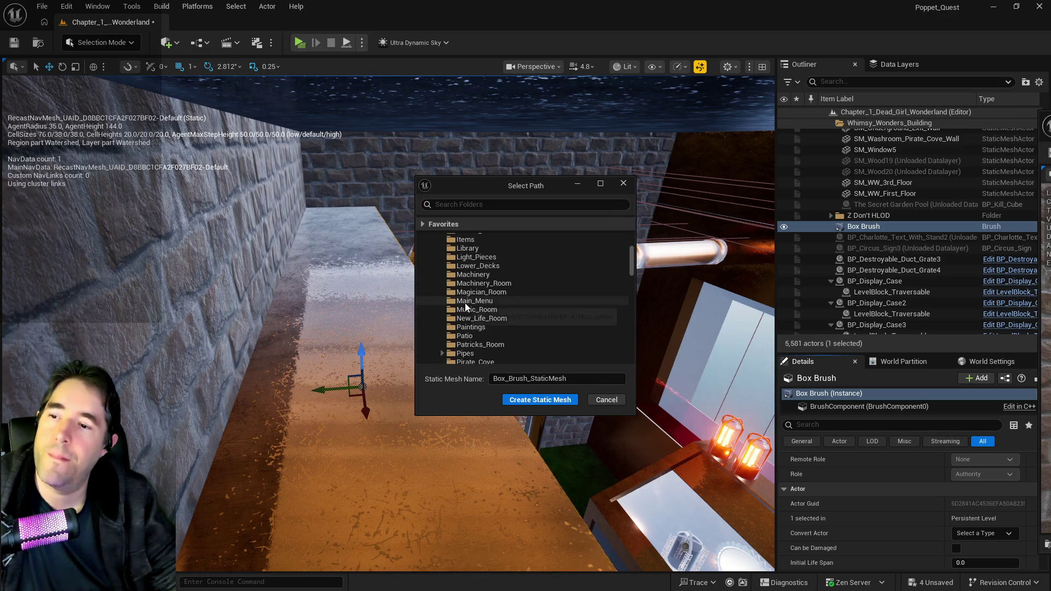
type("Garden_Pump_Roo")
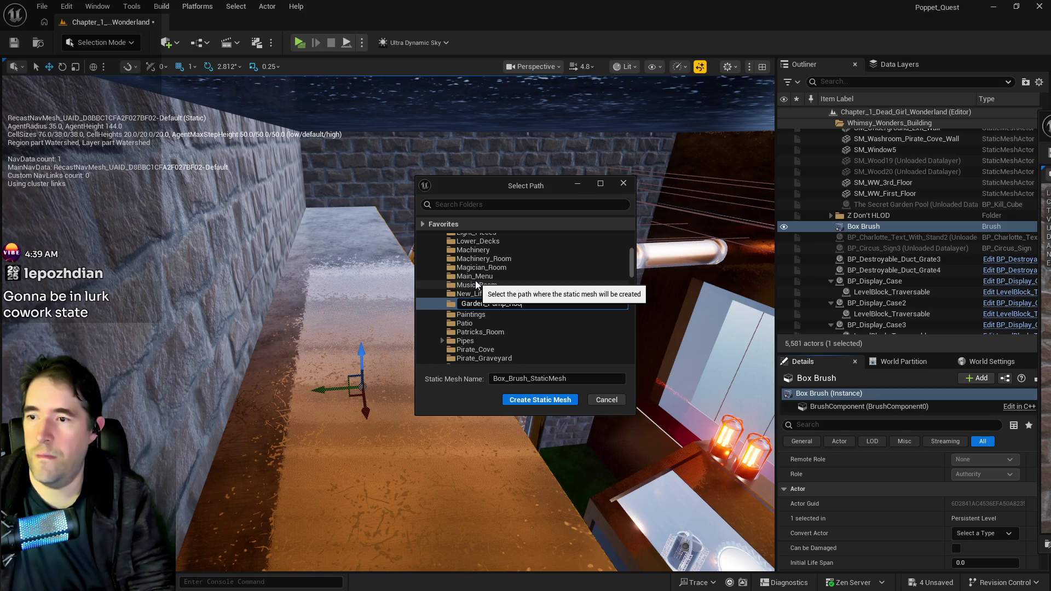
type("m")
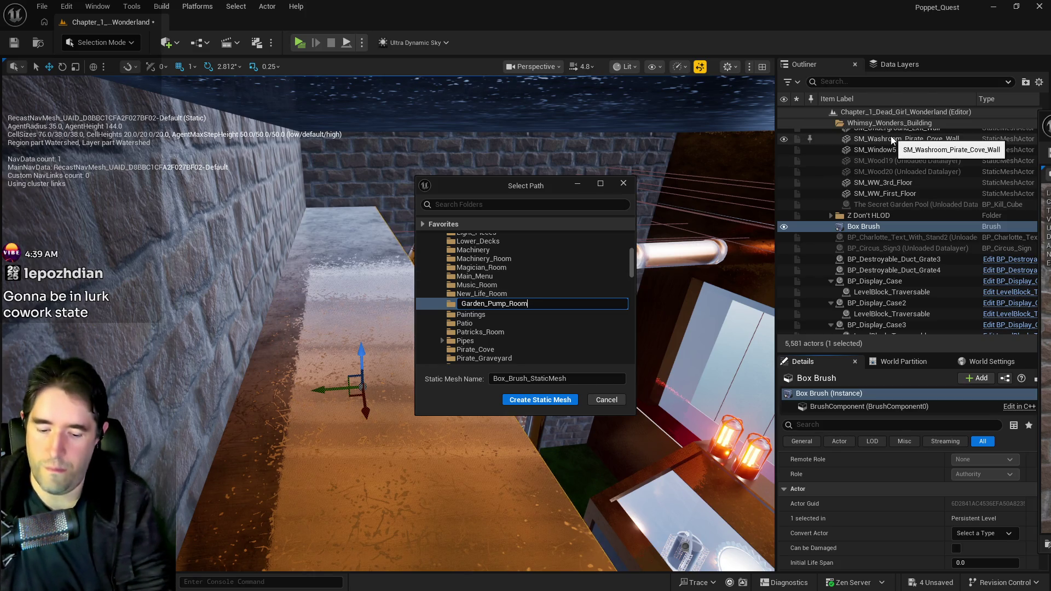
type("_3")
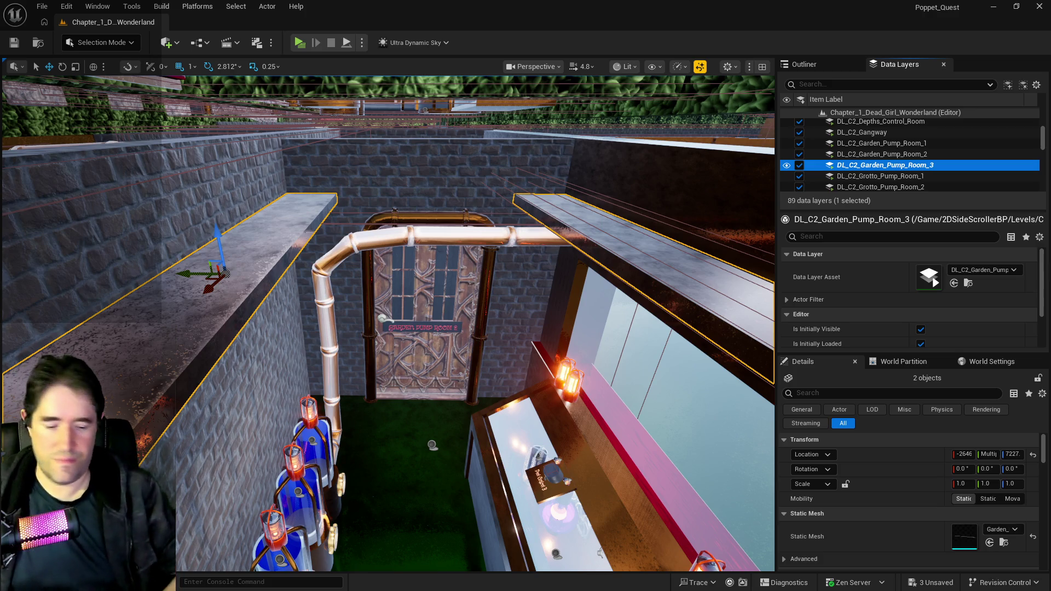
Frame the ledge and slide it along X to about -2953, above the pump-room door.
mouse_move(378, 364)
left_mouse_down()
mouse_move(395, 296)
mouse_move(380, 345)
mouse_move(379, 285)
left_mouse_up()
key("f")
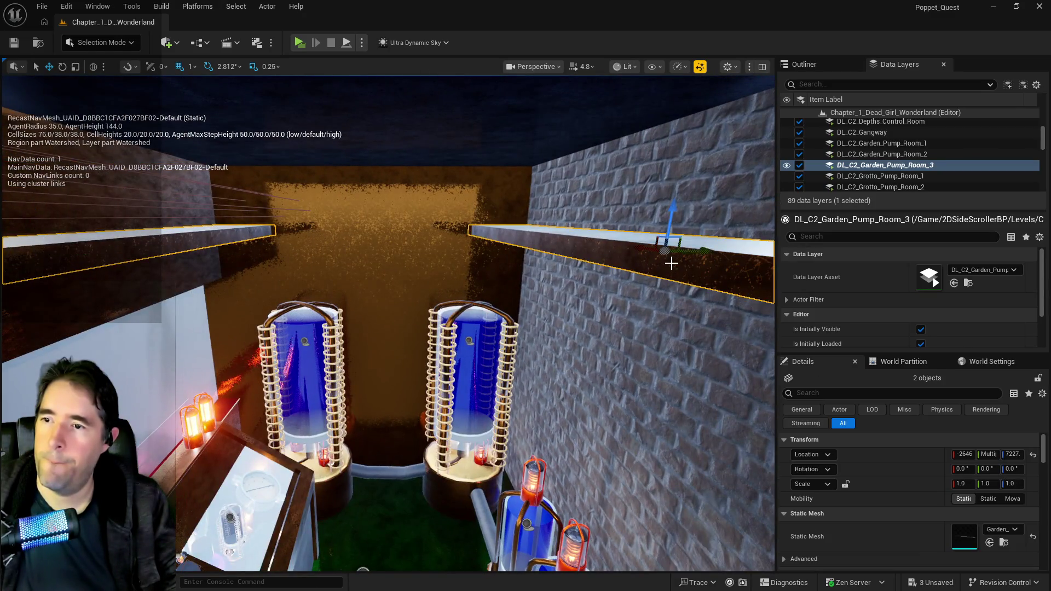
left_click_drag(672, 264, 426, 200)
left_click_drag(260, 180, 603, 234)
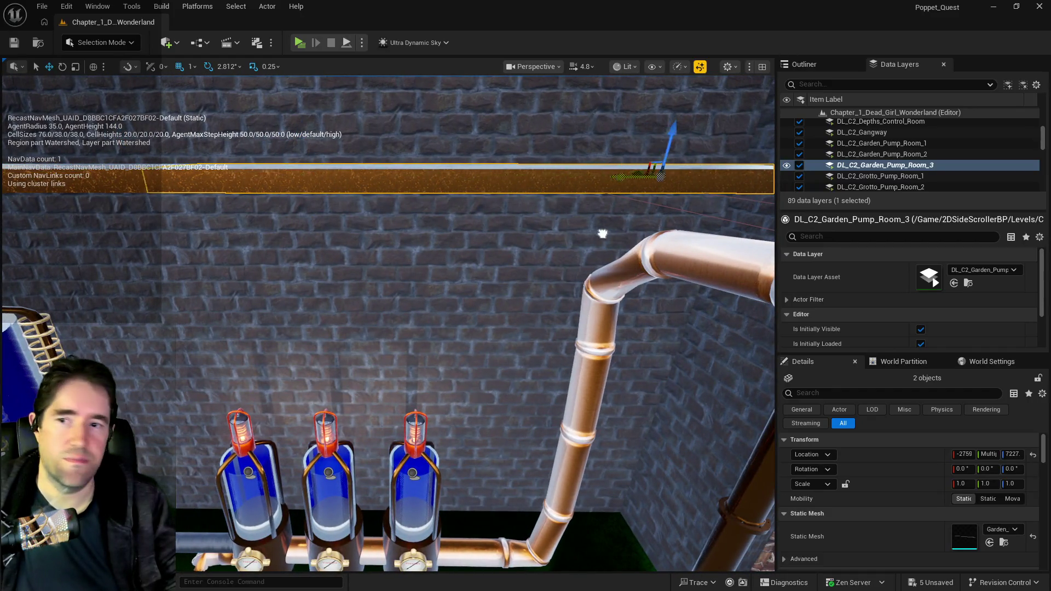
left_click_drag(450, 188, 449, 187)
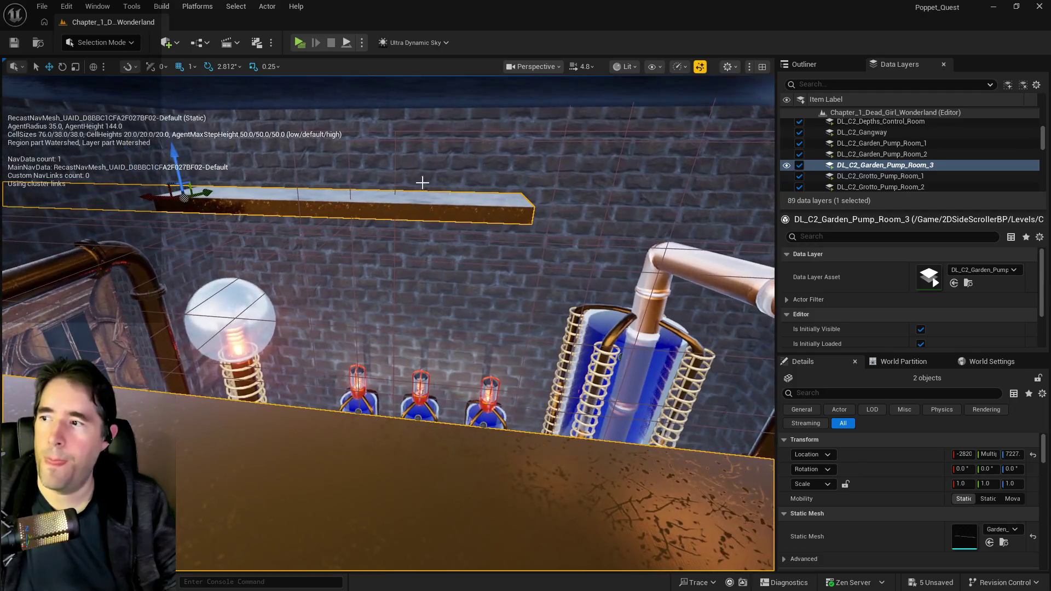
left_click_drag(149, 197, 325, 236)
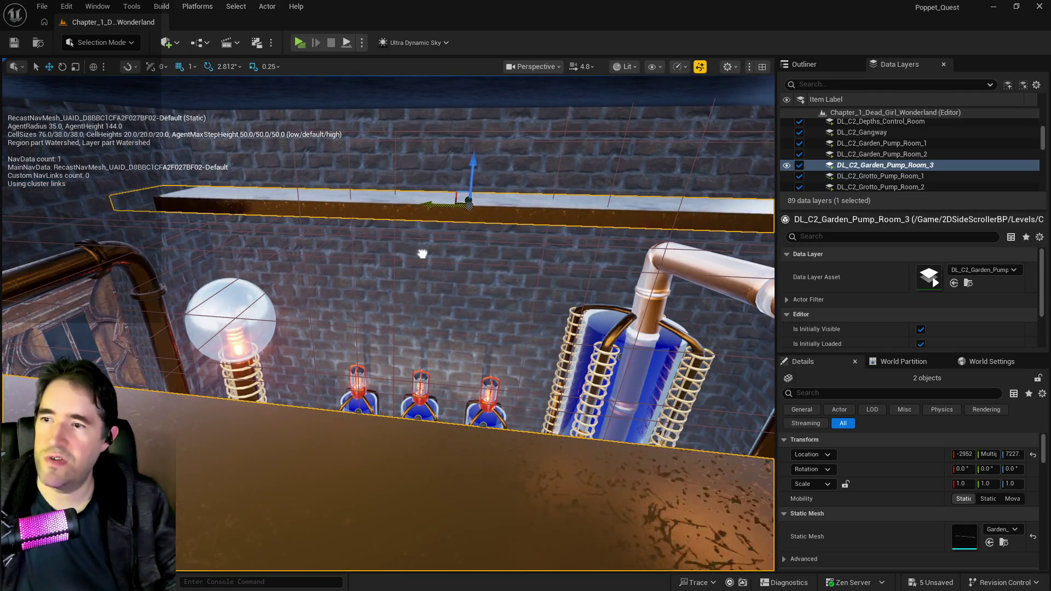
left_click_drag(466, 262, 467, 262)
left_click_drag(613, 221, 630, 198)
mouse_move(317, 190)
left_mouse_down()
mouse_move(301, 189)
mouse_move(322, 230)
mouse_move(272, 215)
mouse_move(290, 222)
left_mouse_up()
Undo the gizmo scale, then set the ledge's X scale through 0.8 and 0.9 to 0.91.
key("e")
key("r")
key("ctrl+z")
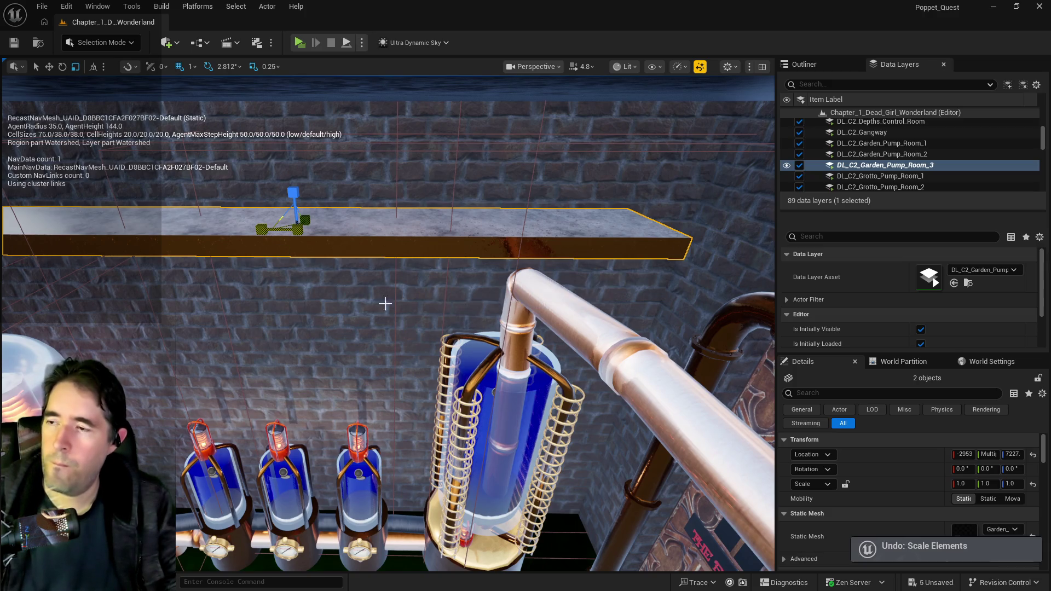
left_click(962, 484)
type("0.8")
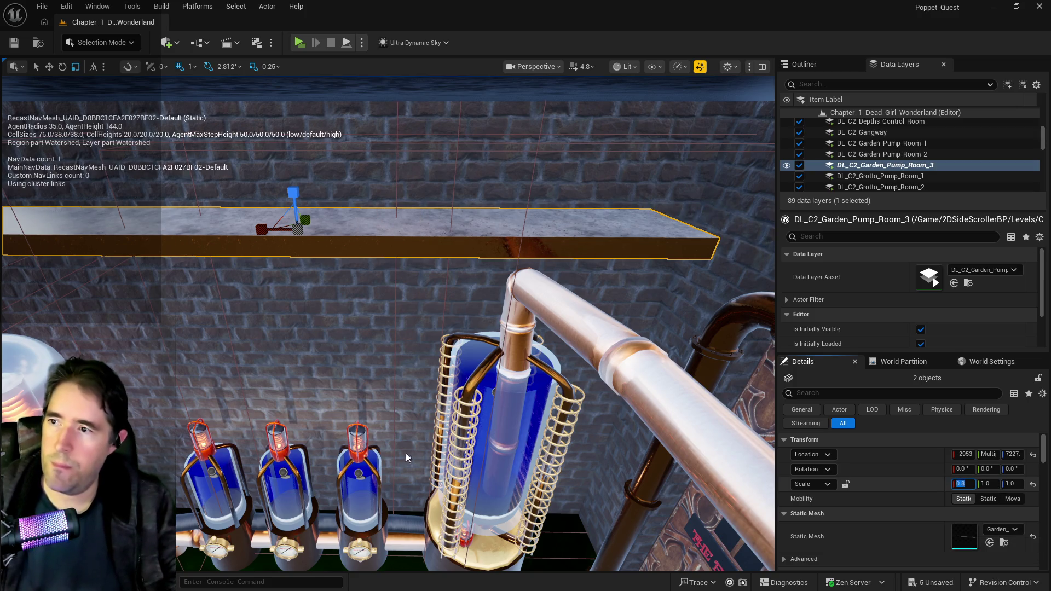
key("Return")
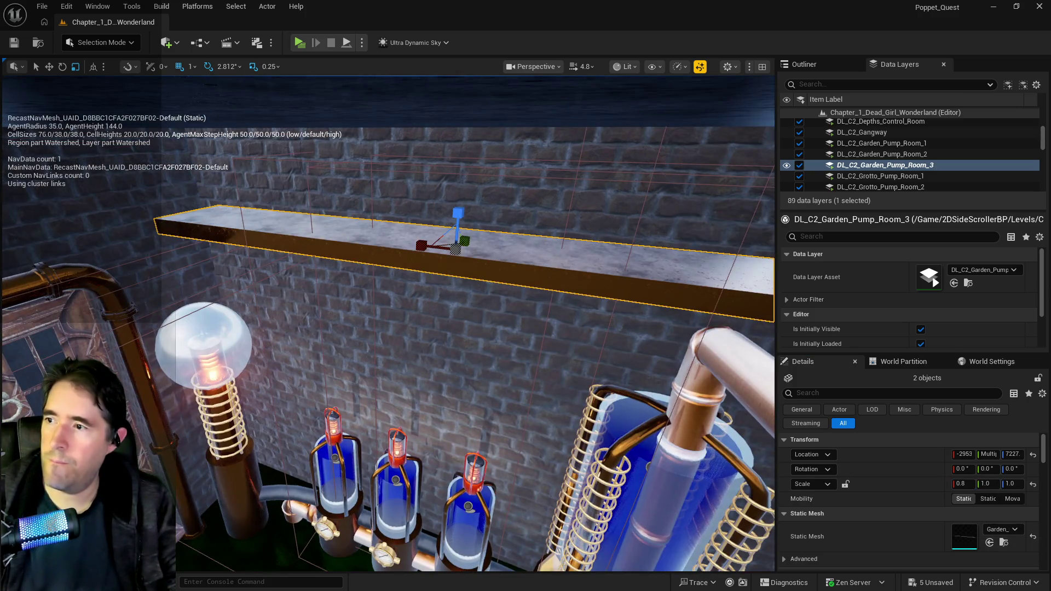
left_click(964, 485)
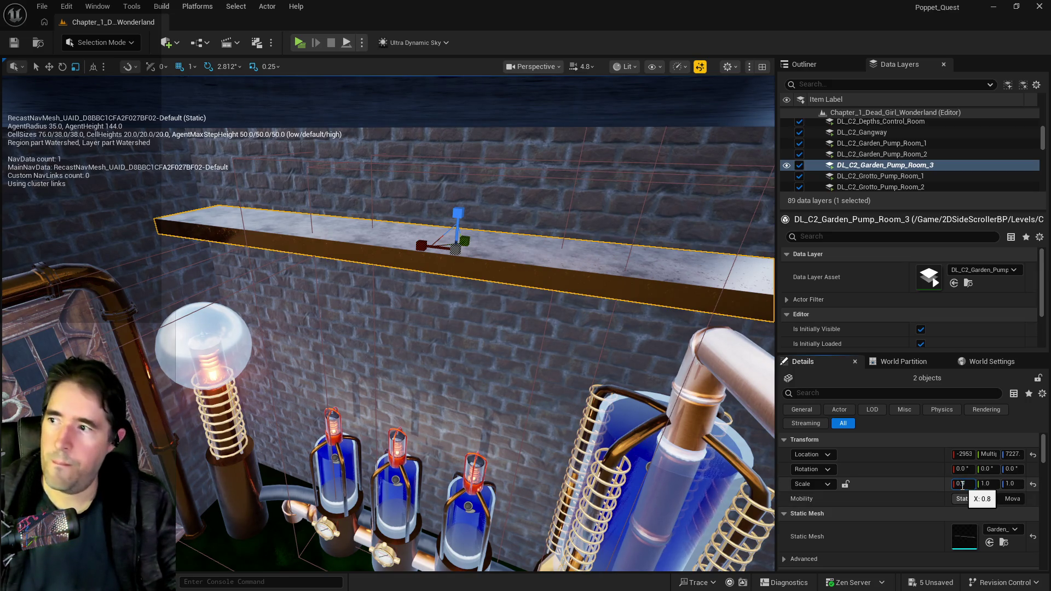
key("Return")
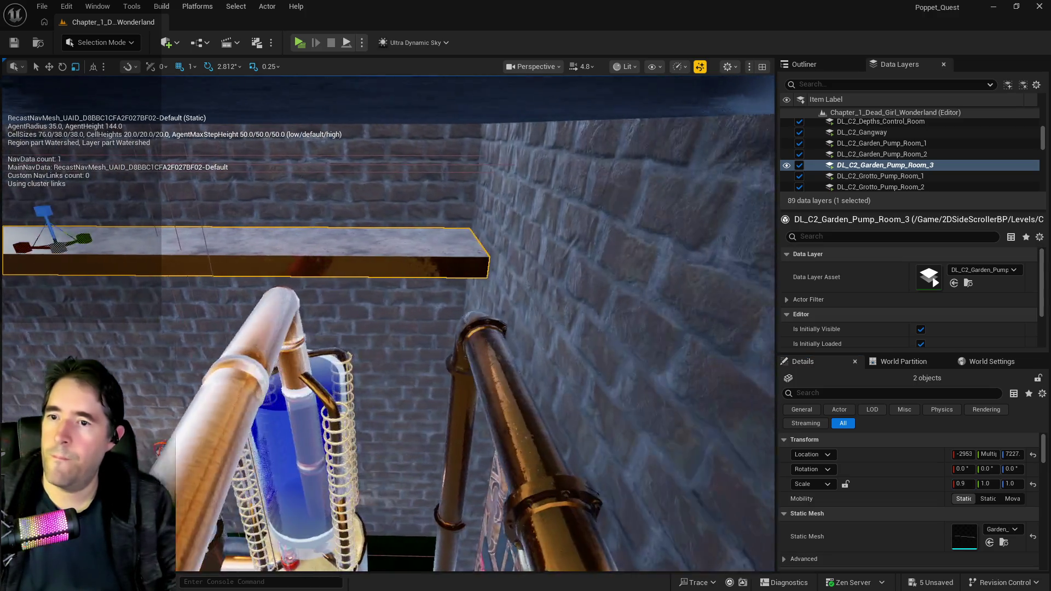
left_click_drag(352, 311, 353, 310)
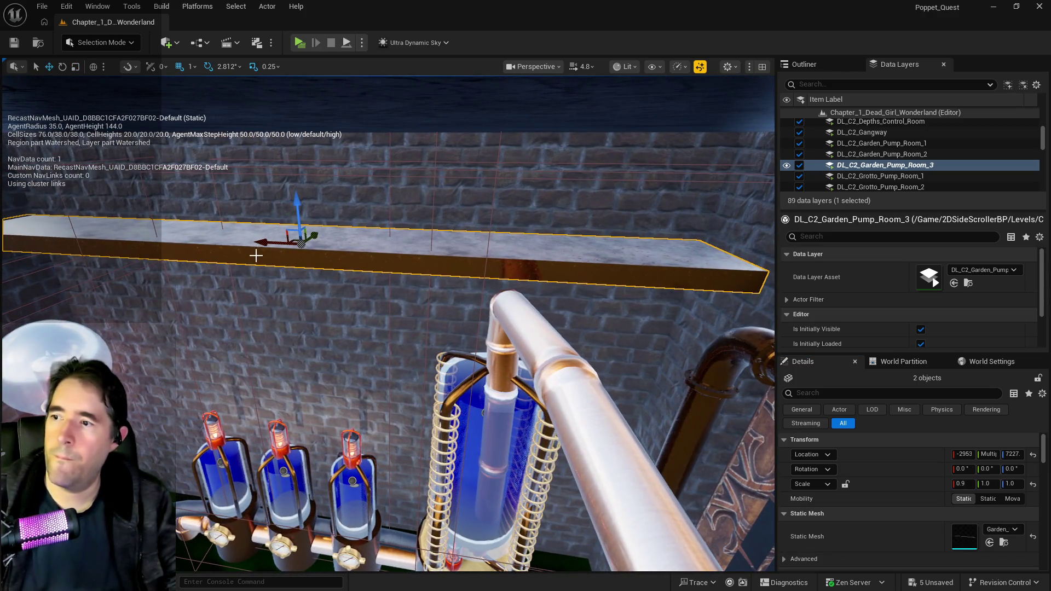
left_click(967, 484)
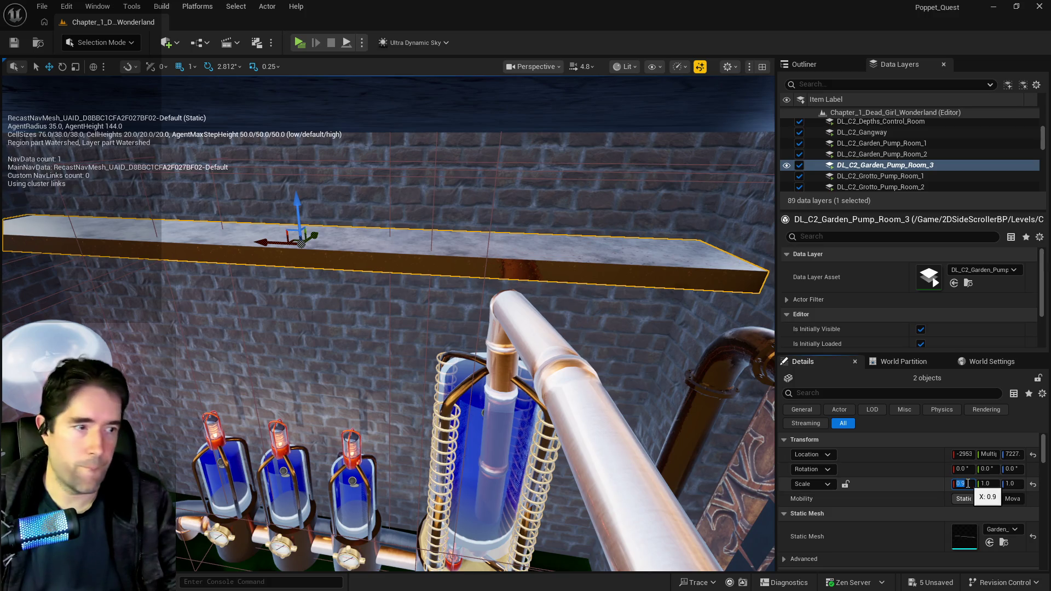
type("1")
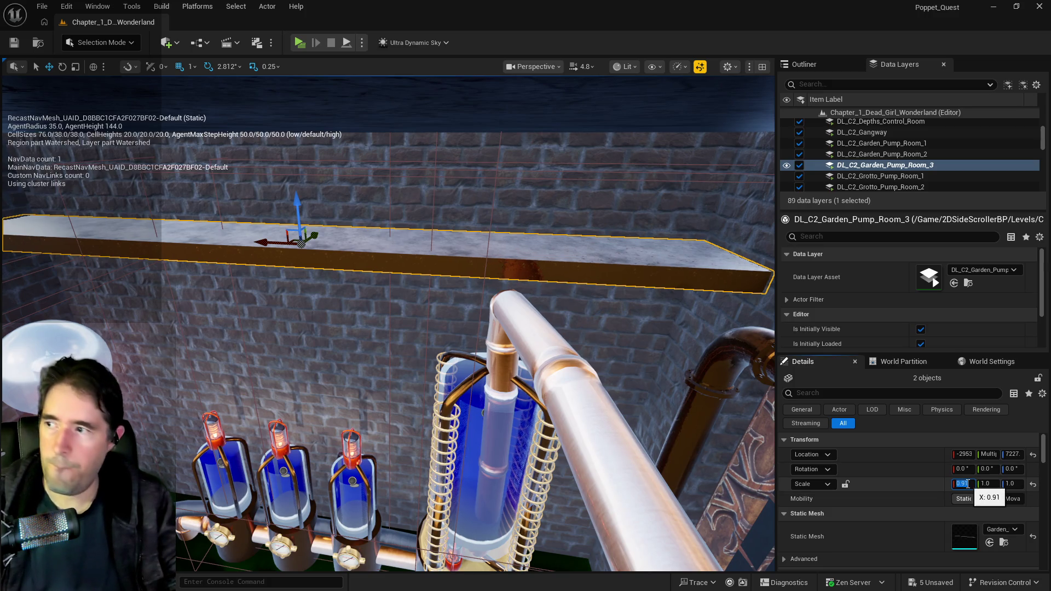
key("Return")
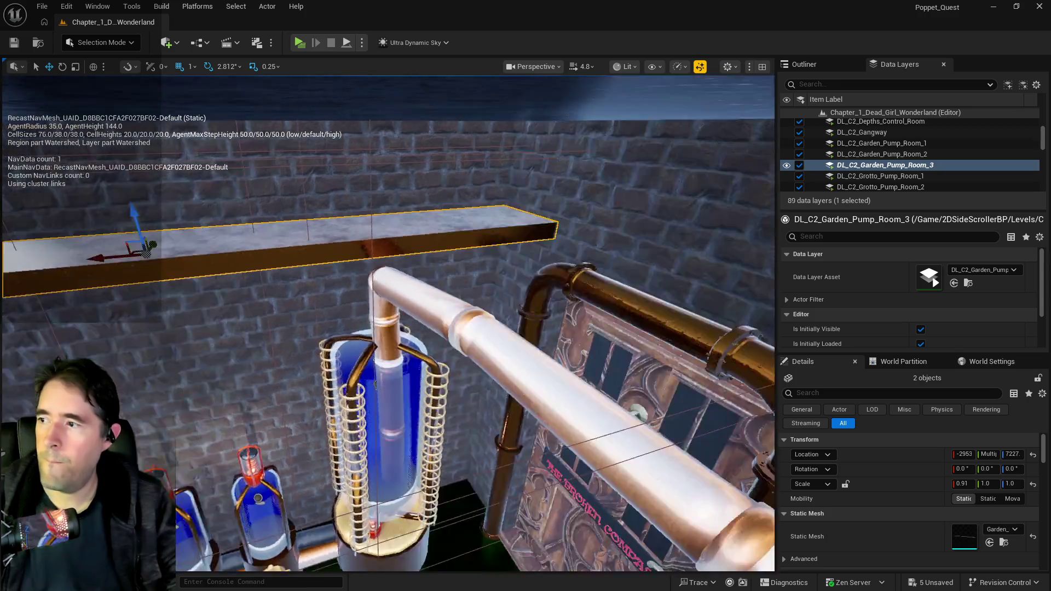
left_click_drag(387, 323, 388, 323)
left_click_drag(507, 418, 507, 418)
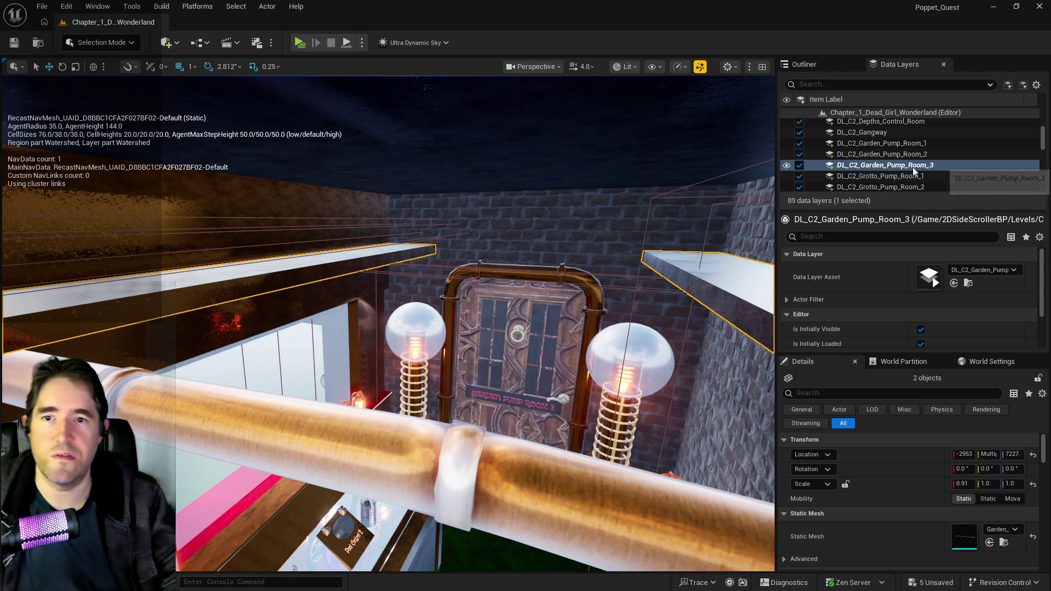
Add the two selected shelves to the DL_C2_Garden_Pump_Room_3 data layer.
left_click(873, 152)
right_click(873, 153)
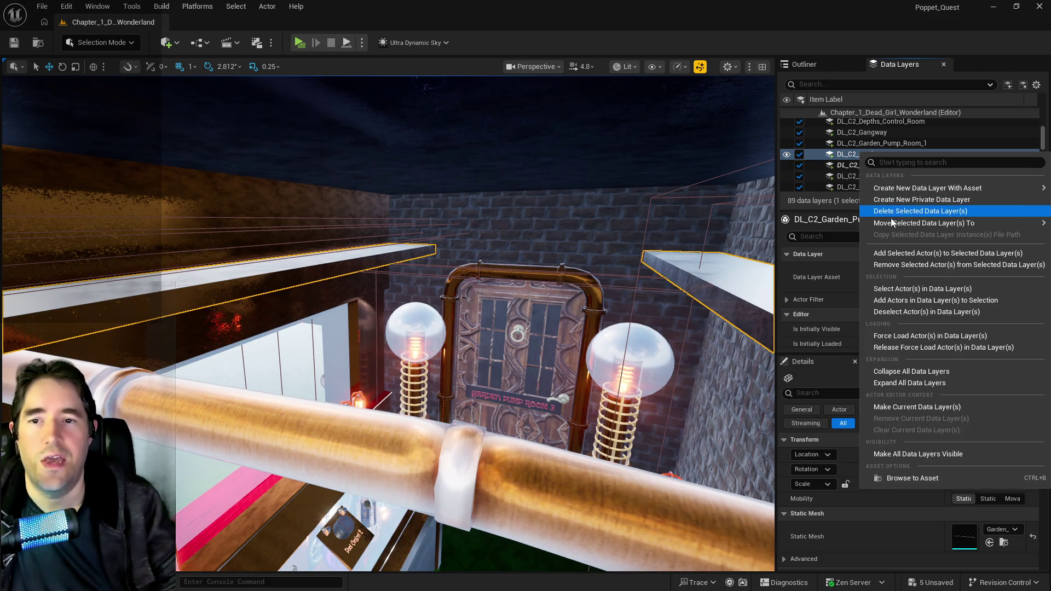
left_click(891, 252)
left_click(862, 165)
right_click(862, 167)
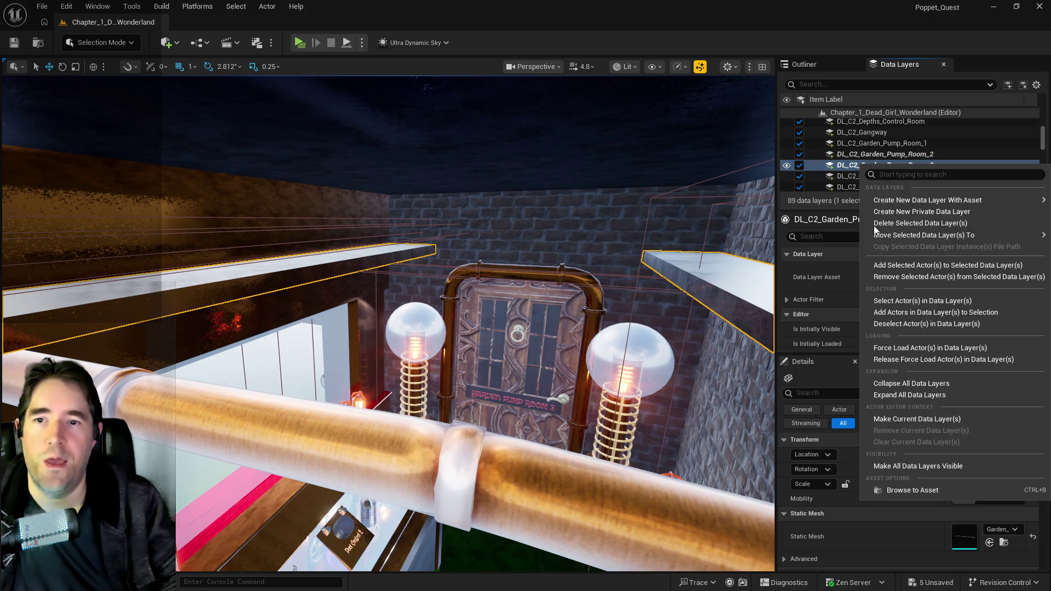
left_click(876, 265)
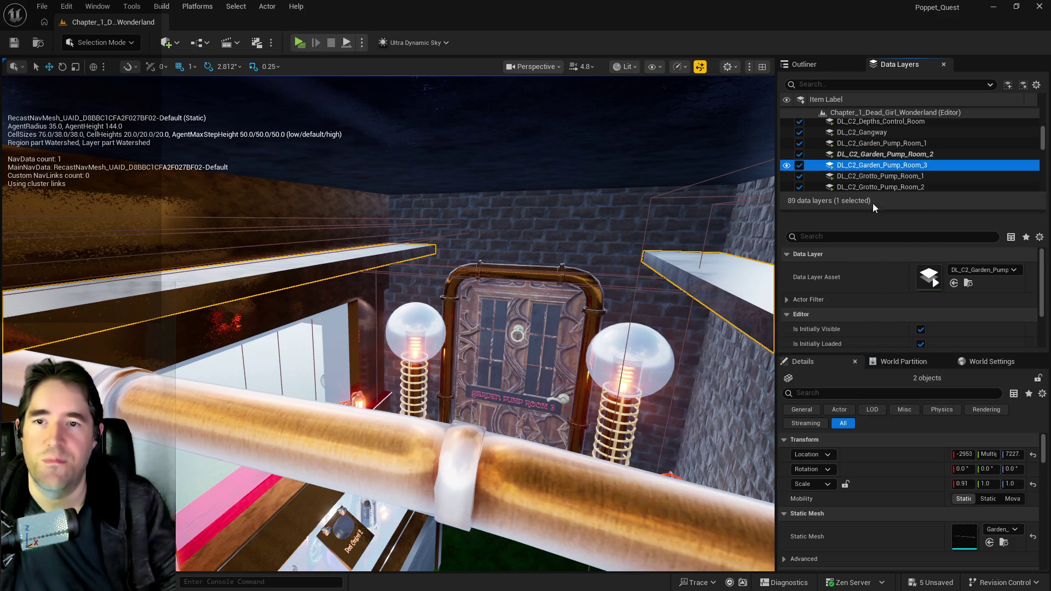
Move the two shelf actors into the Garden Pump Room 3 outliner folder.
left_click(814, 69)
right_click(897, 265)
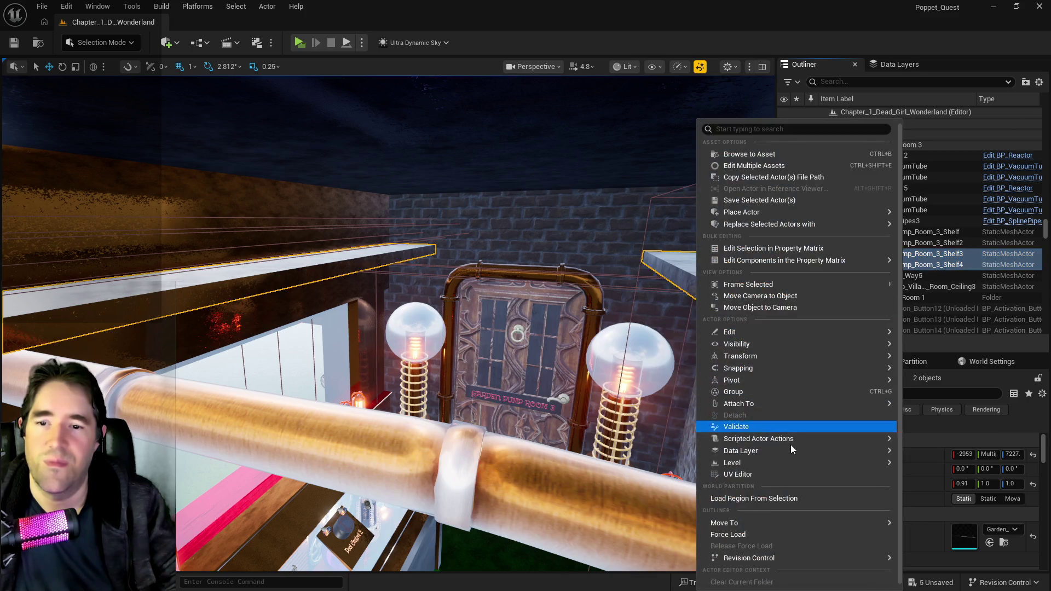
mouse_move(736, 529)
type("garden pump room 3")
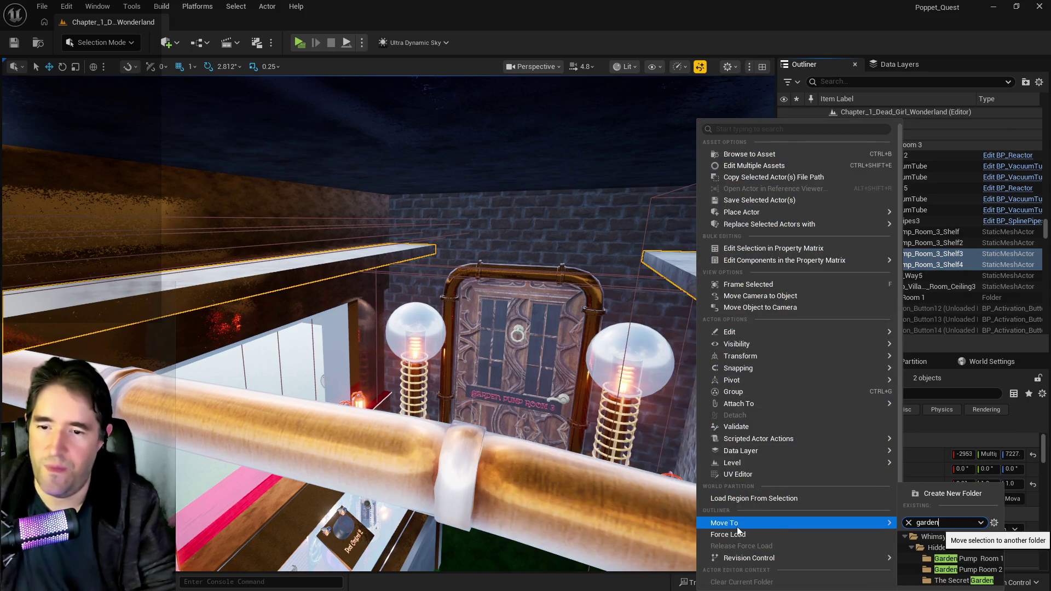
left_click(984, 571)
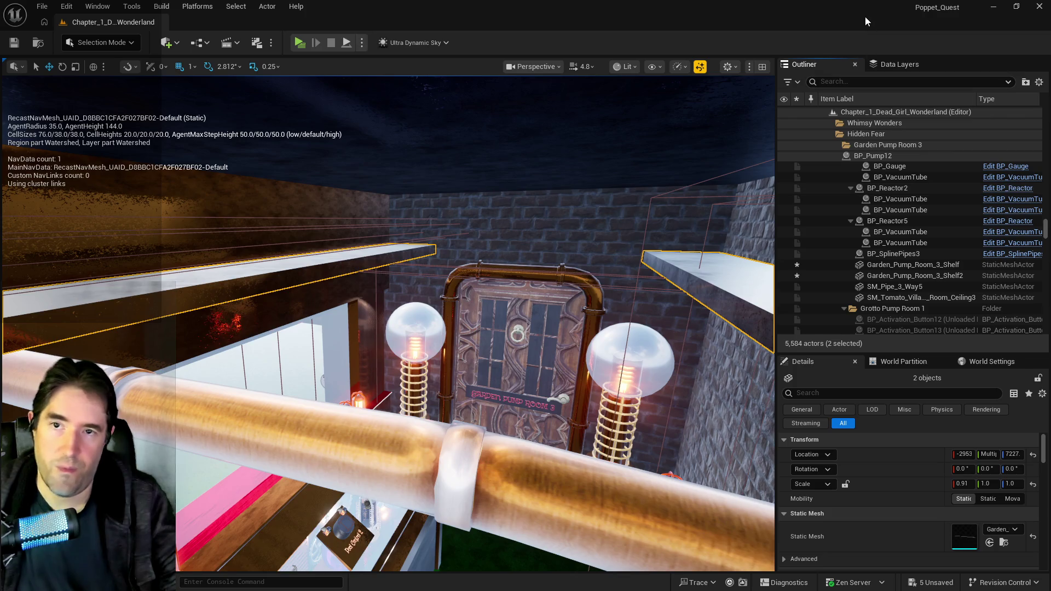
left_click(880, 65)
mouse_move(596, 227)
left_mouse_down()
mouse_move(525, 260)
mouse_move(463, 371)
left_mouse_up()
Select the pool wall pieces Wall_18, Wall_25, Wall_27 and Wall_23 around the beams.
left_click(540, 371)
mouse_move(540, 371)
left_mouse_down()
mouse_move(607, 335)
mouse_move(609, 366)
left_mouse_up()
left_click(816, 68)
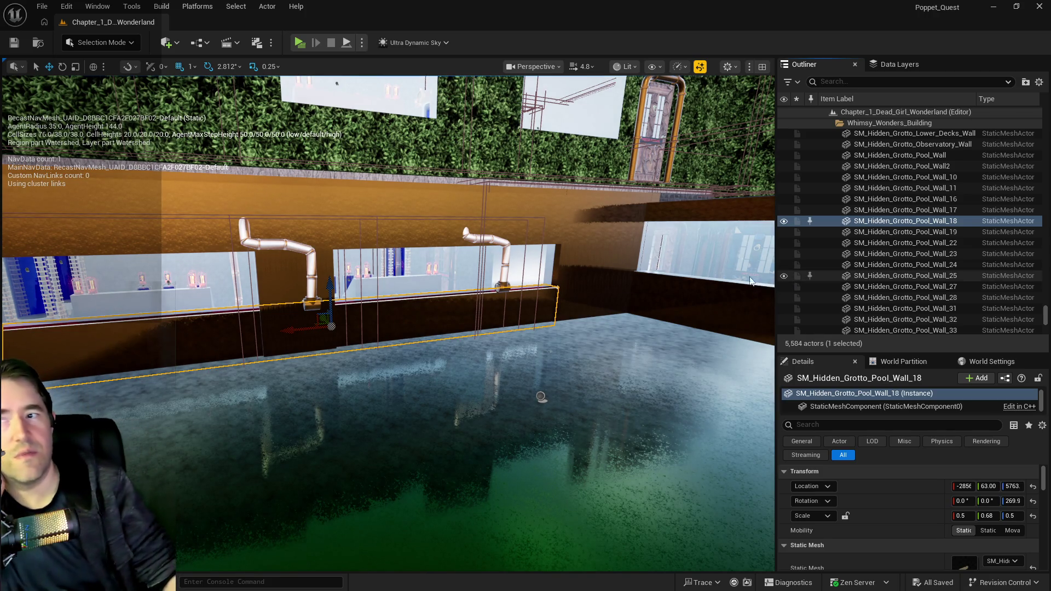
left_click(681, 216)
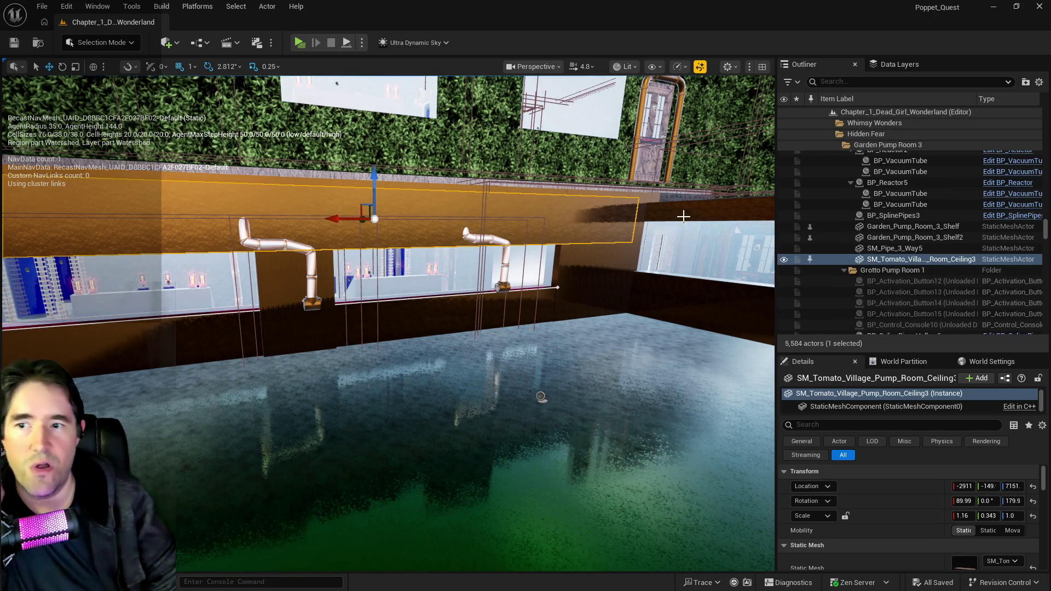
left_click(640, 234)
key("d")
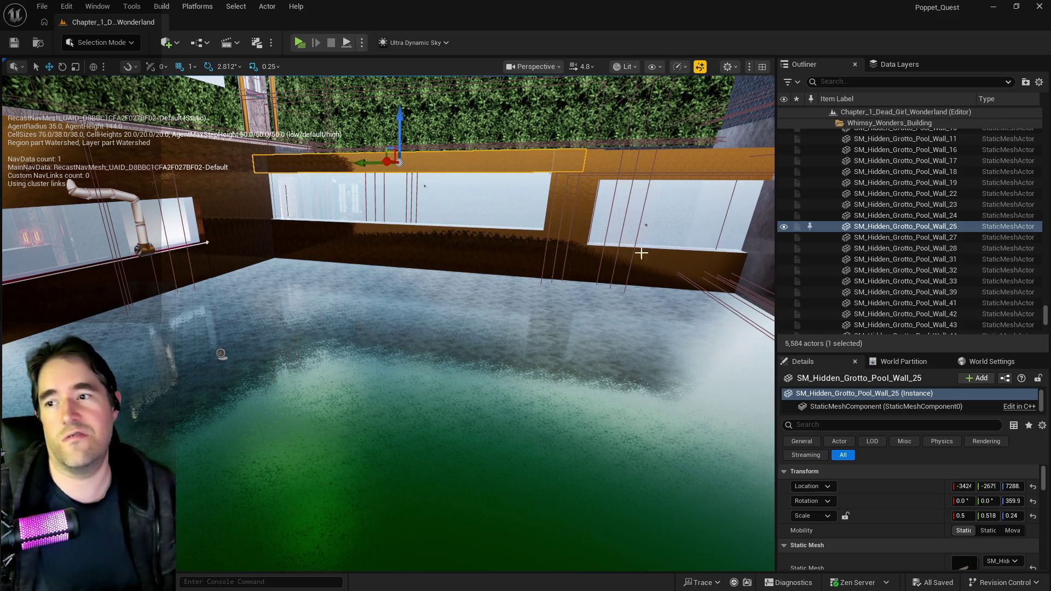
left_click(556, 219)
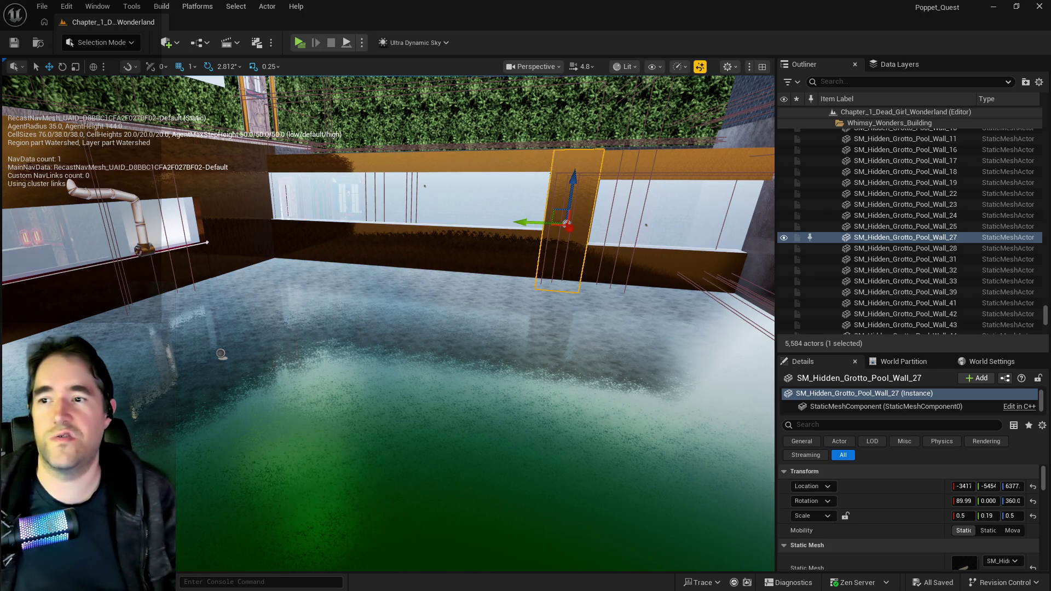
left_click(657, 274)
left_click(679, 164)
left_click(677, 164)
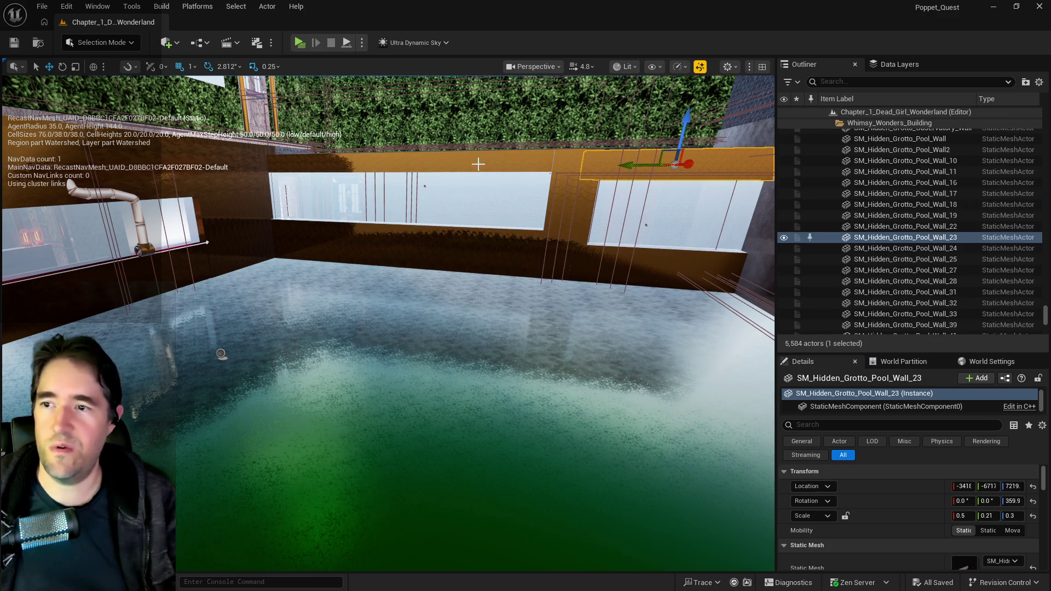
left_click(478, 164)
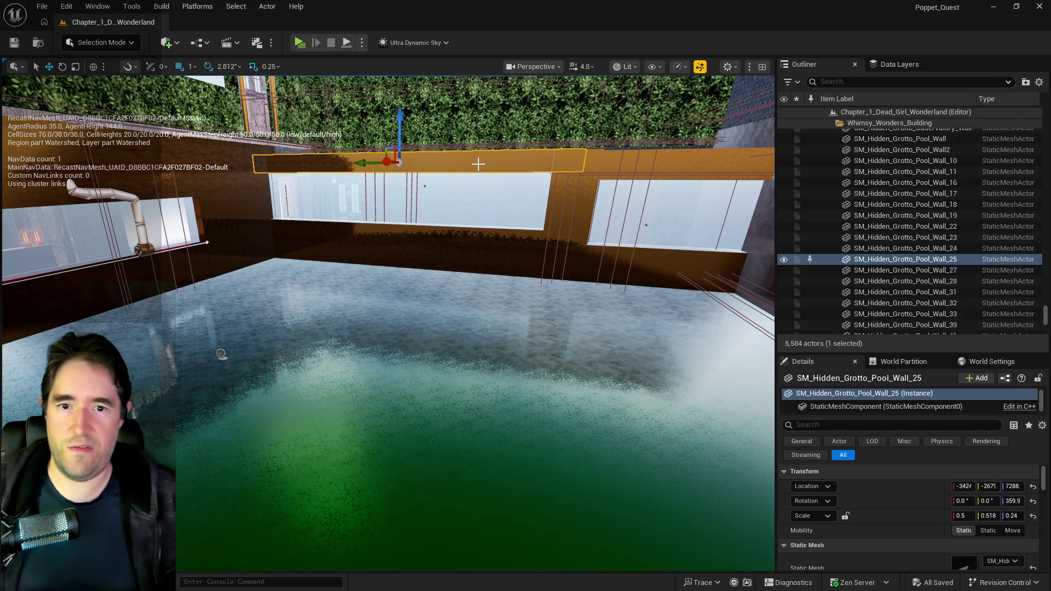
Fly through the wall to view the orange pool wall and the water below.
mouse_move(478, 164)
left_mouse_down()
mouse_move(383, 178)
mouse_move(463, 234)
mouse_move(450, 203)
mouse_move(463, 234)
left_mouse_up()
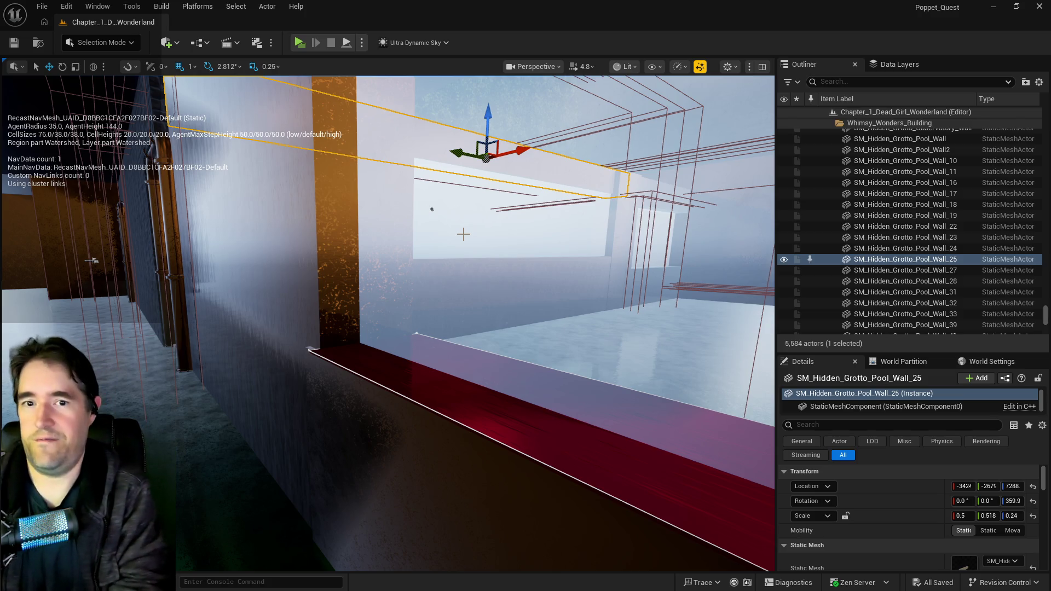
mouse_move(464, 234)
left_mouse_down()
mouse_move(425, 208)
mouse_move(708, 321)
left_mouse_up()
left_click_drag(388, 372, 388, 372)
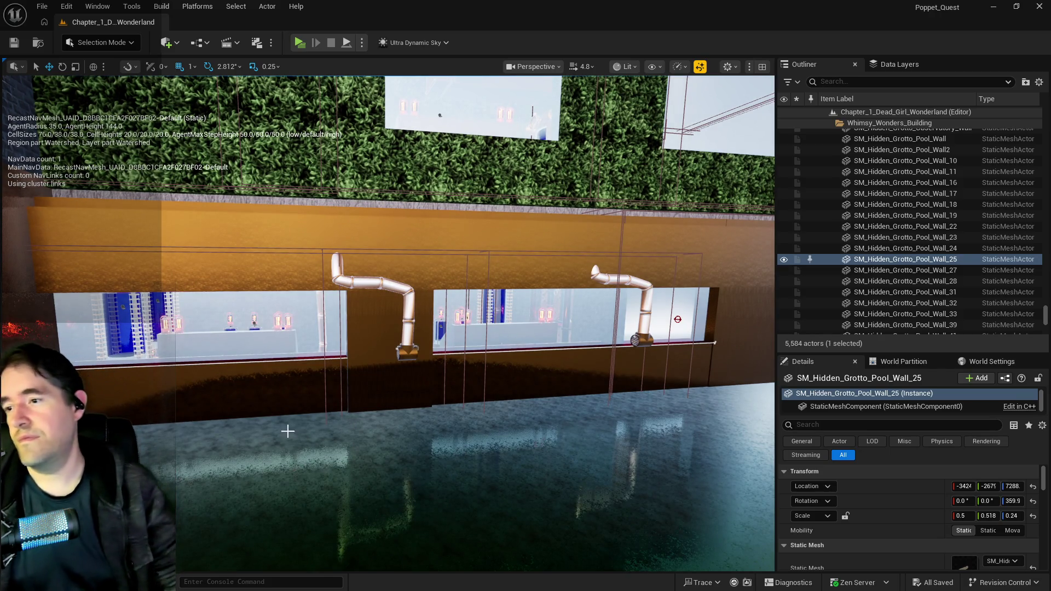
left_click_drag(337, 389, 345, 382)
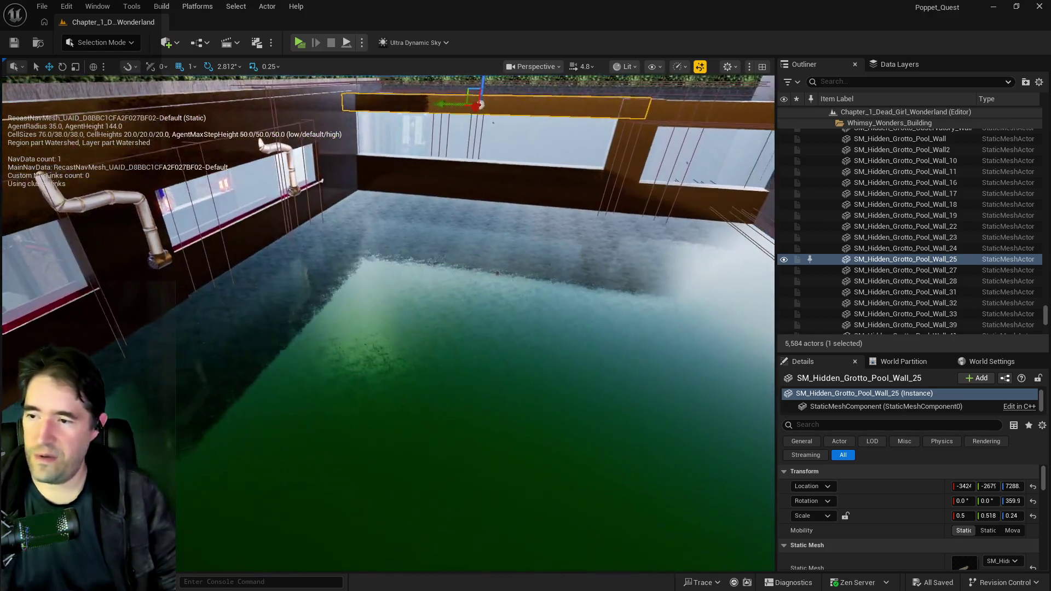
left_click(900, 64)
Filter data layers by 'under' and load DL_C2_The_Underworld in the editor.
left_click(892, 84)
type("under")
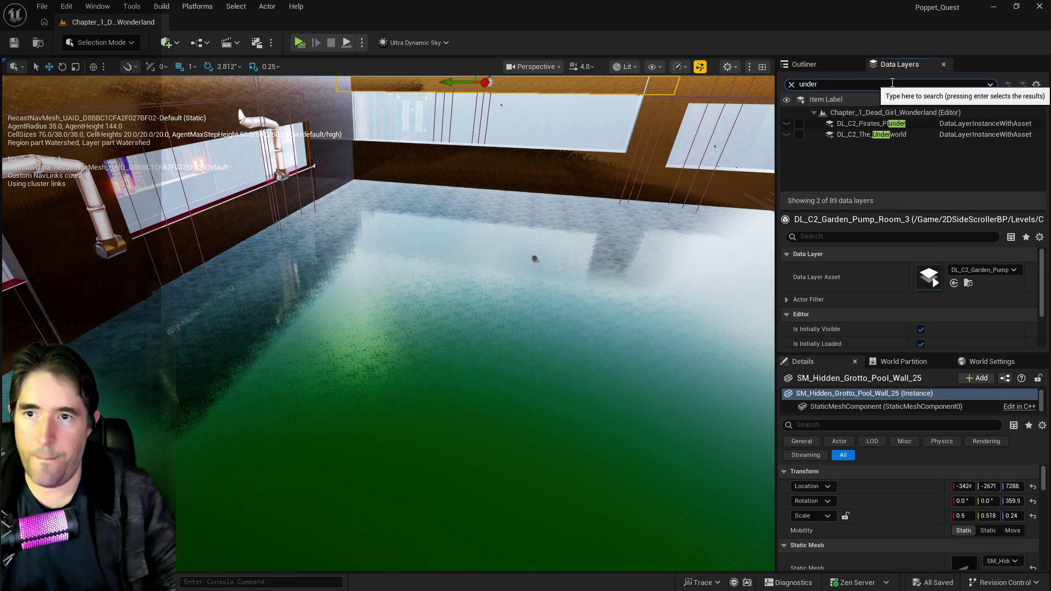
left_click(799, 135)
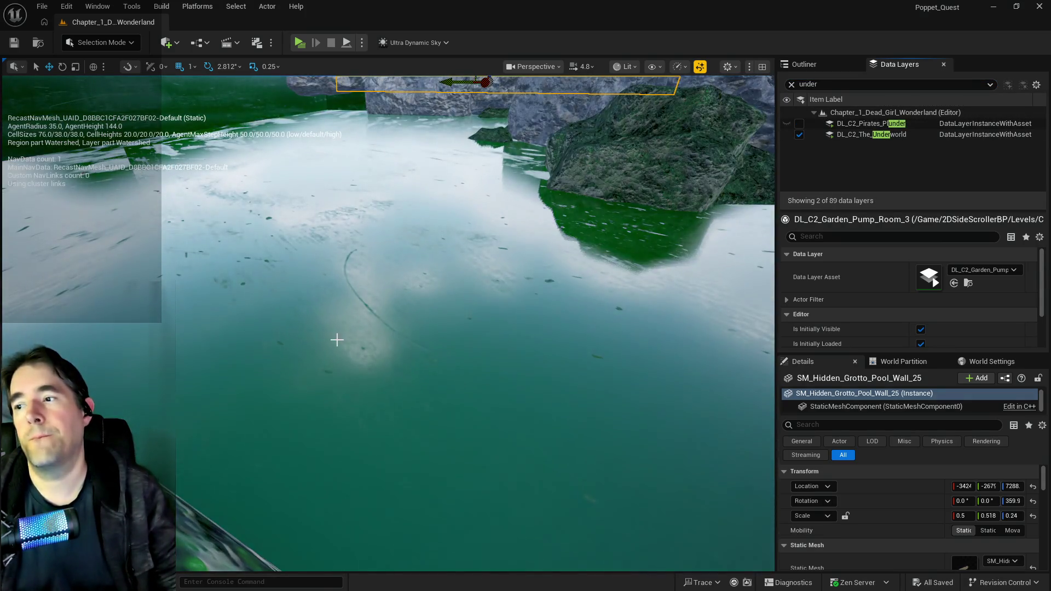
left_click_drag(338, 340, 337, 96)
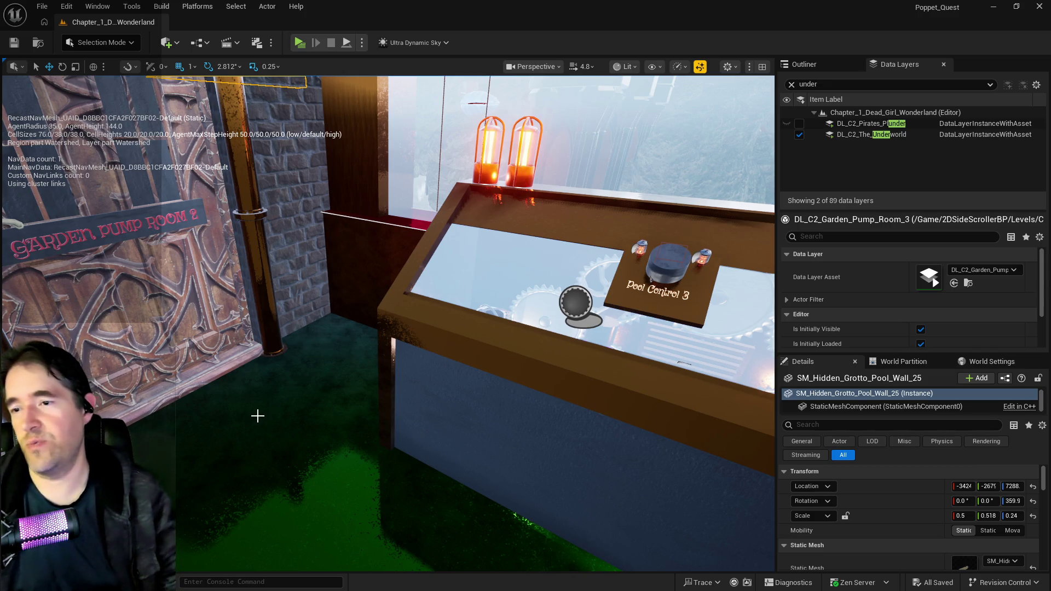
Fly through the grotto back to the pump room and frame the BP_Control_Console8 desk.
scroll(255, 415, "up", 10)
scroll(387, 323, "up", 8)
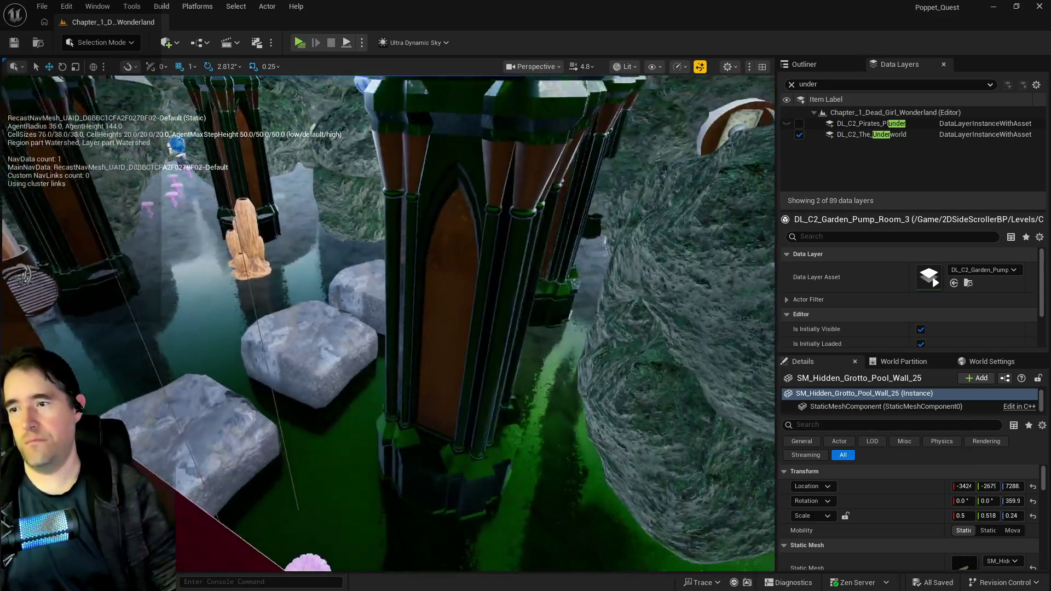
scroll(387, 323, "up", 3)
scroll(394, 378, "up", 5)
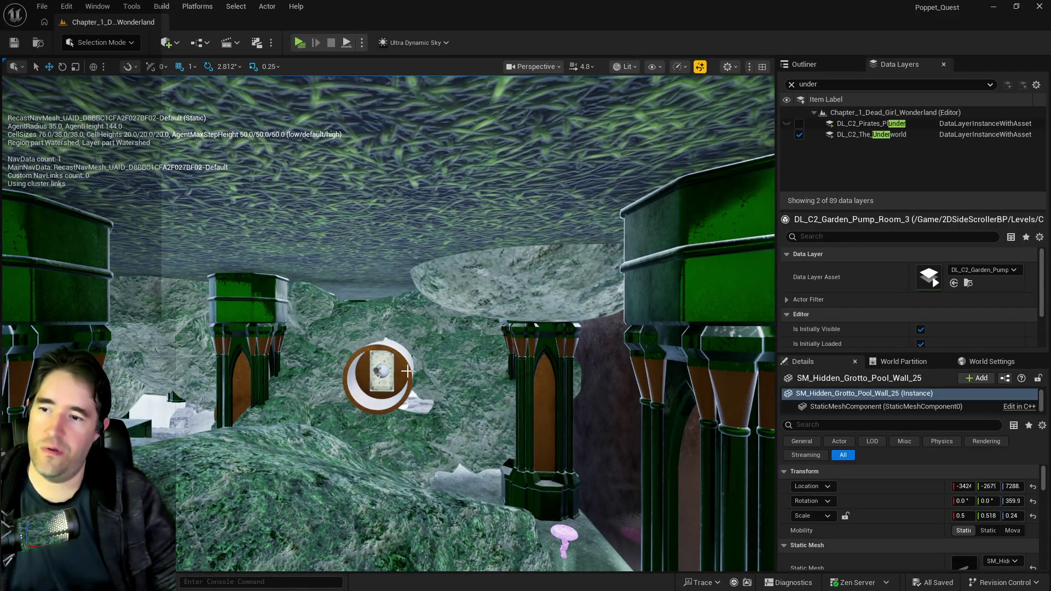
scroll(609, 411, "up", 8)
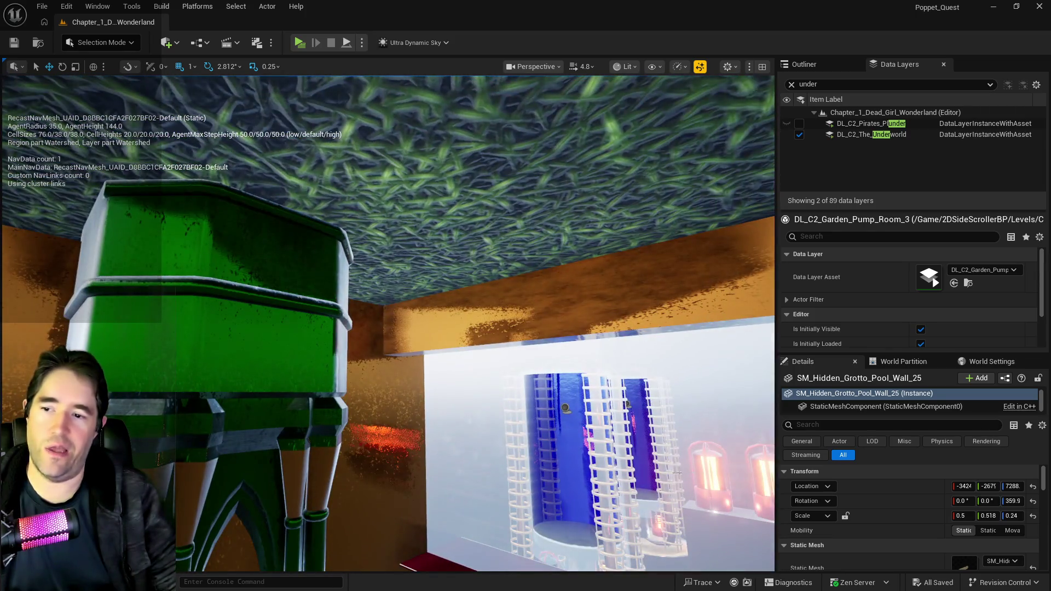
scroll(652, 472, "down", 6)
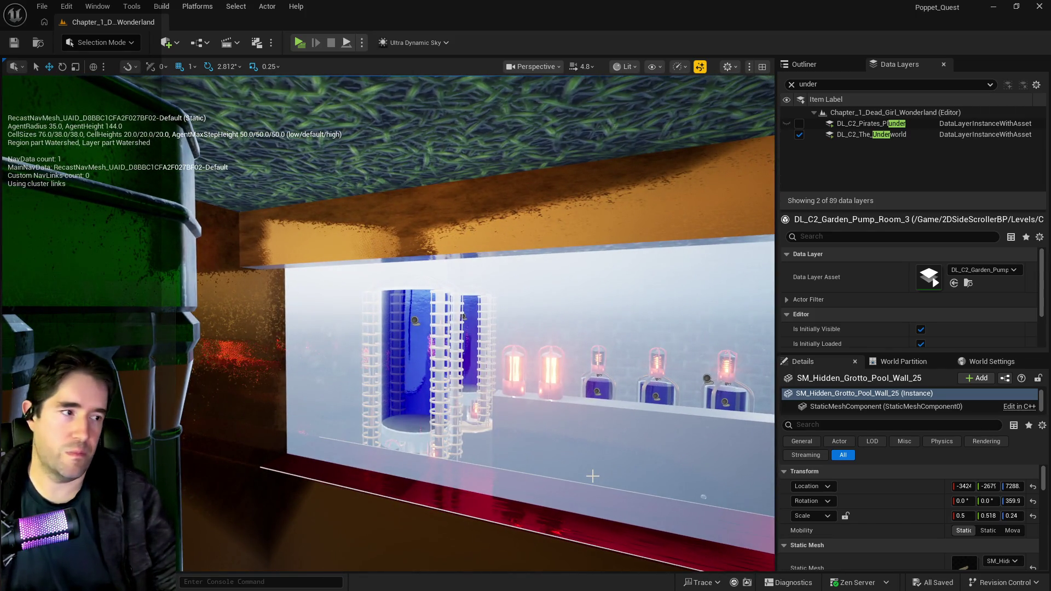
mouse_move(464, 316)
left_mouse_down()
mouse_move(416, 328)
mouse_move(432, 351)
left_mouse_up()
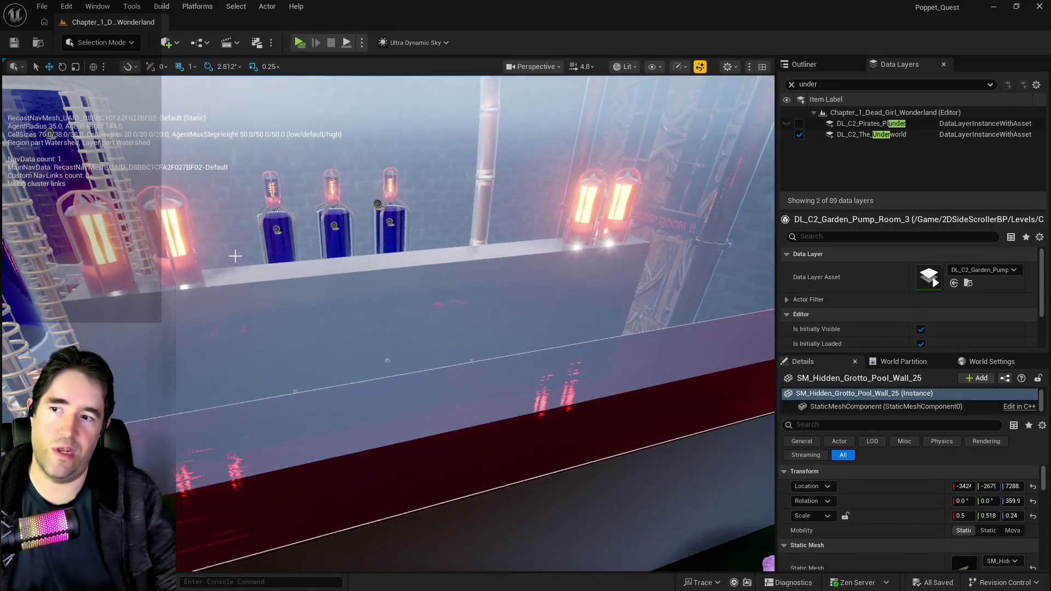
left_click_drag(235, 256, 236, 265)
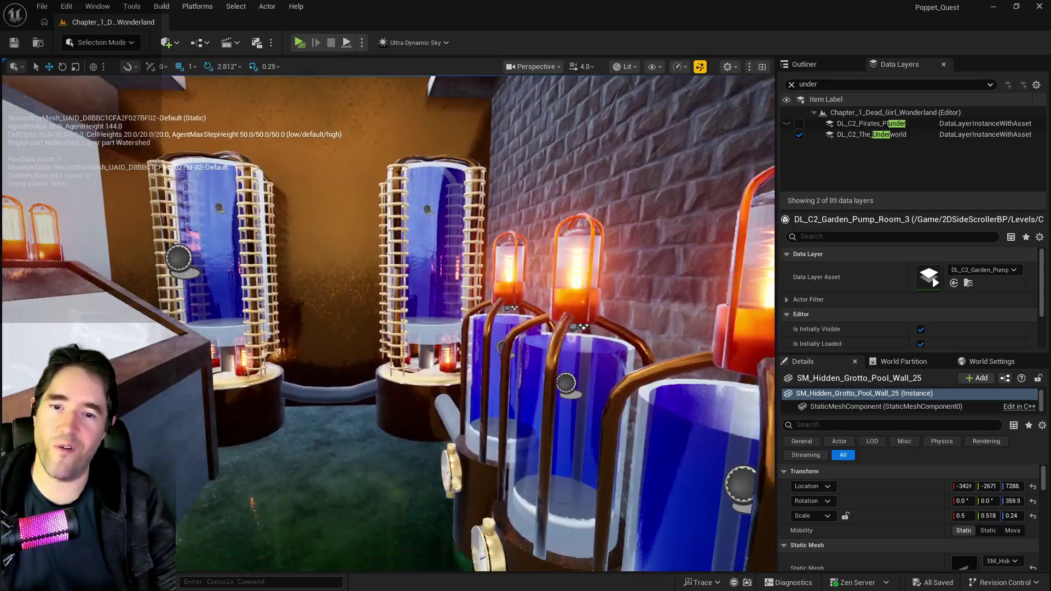
left_click_drag(236, 265, 237, 298)
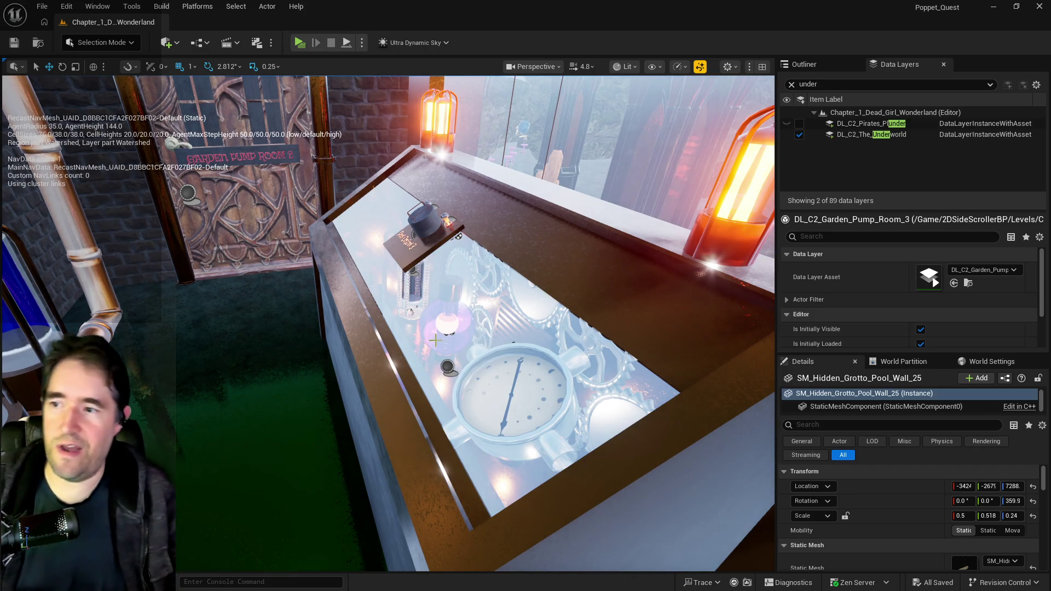
left_click(328, 364)
key("f")
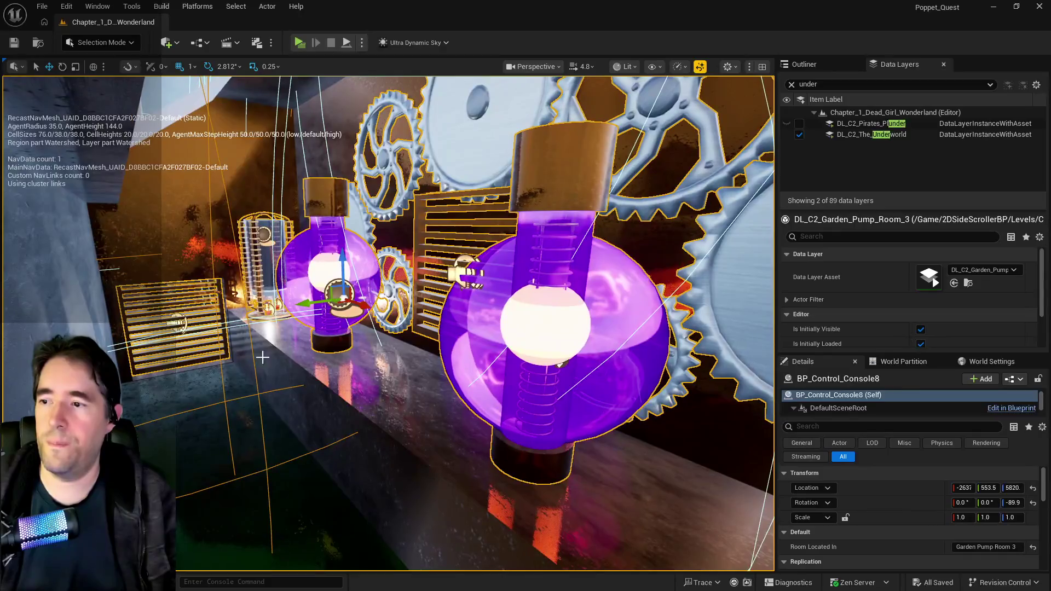
Nudge BP_Control_Console8 up along Z to about 5852, then save the level.
key("f")
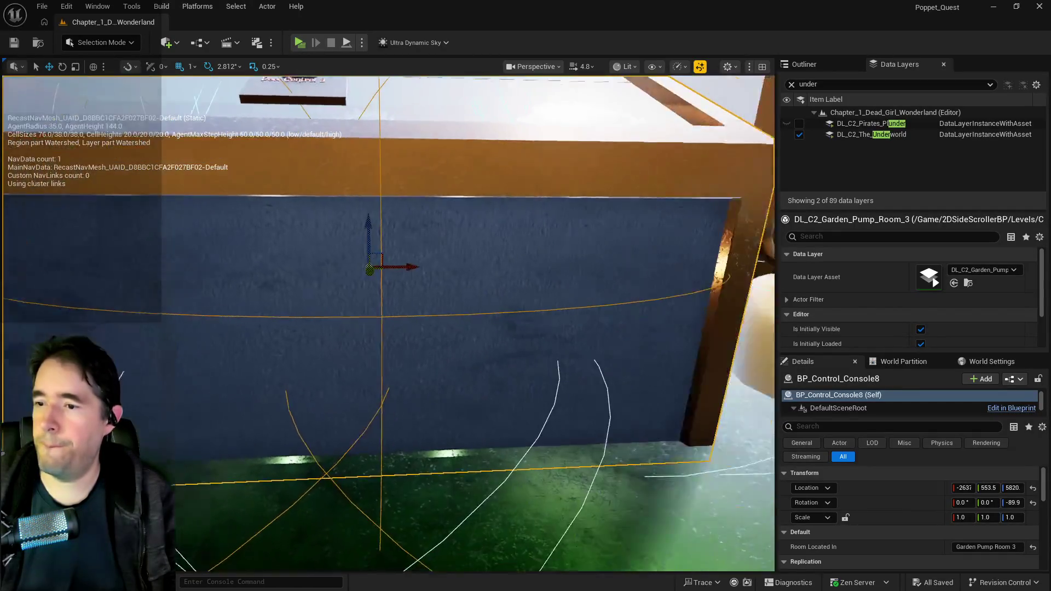
left_click_drag(347, 227, 350, 211)
left_click_drag(360, 309, 359, 309)
key("ctrl+s")
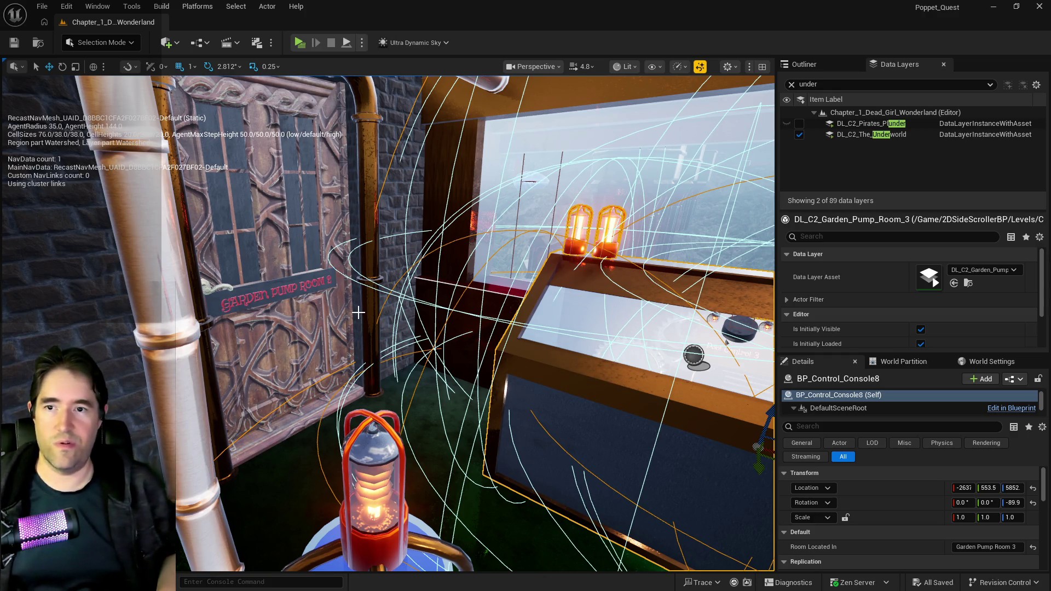
Look over the blue-tank room, toggling the navmesh debug display off and back on.
mouse_move(633, 462)
left_mouse_down()
mouse_move(482, 323)
mouse_move(639, 462)
left_mouse_up()
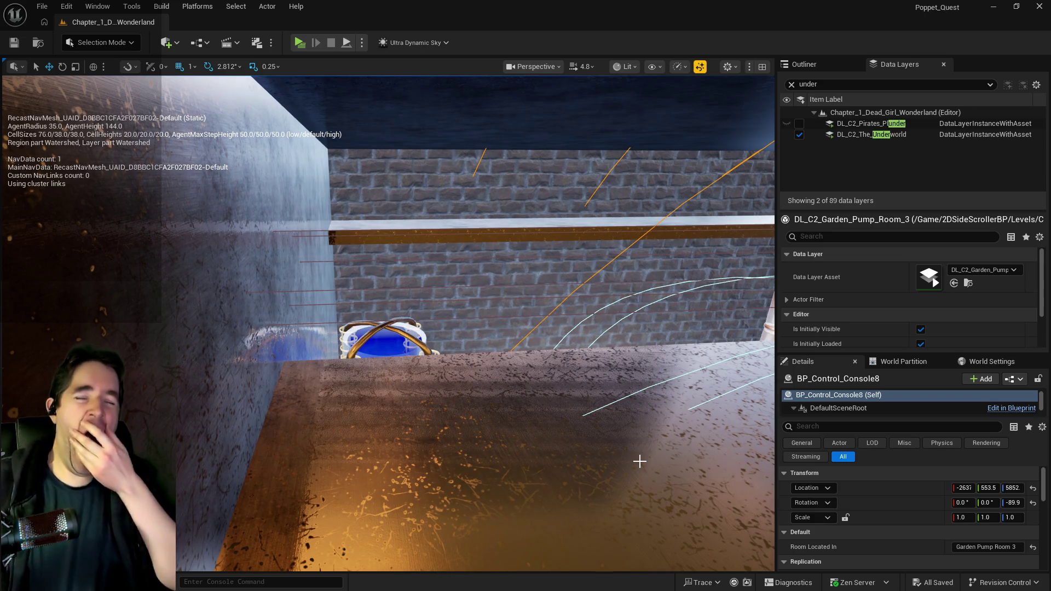
key("p")
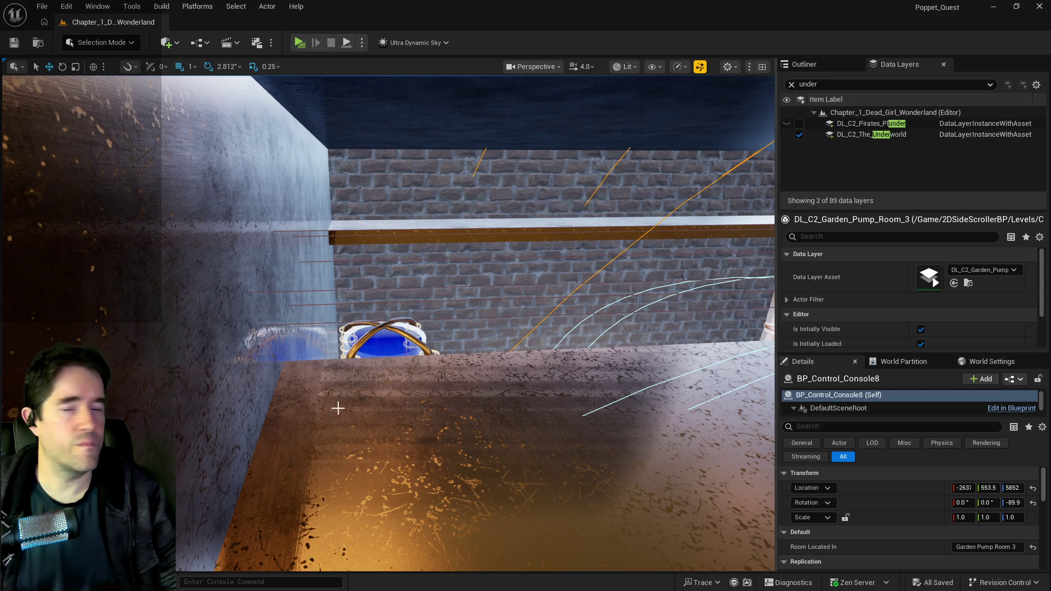
key("p")
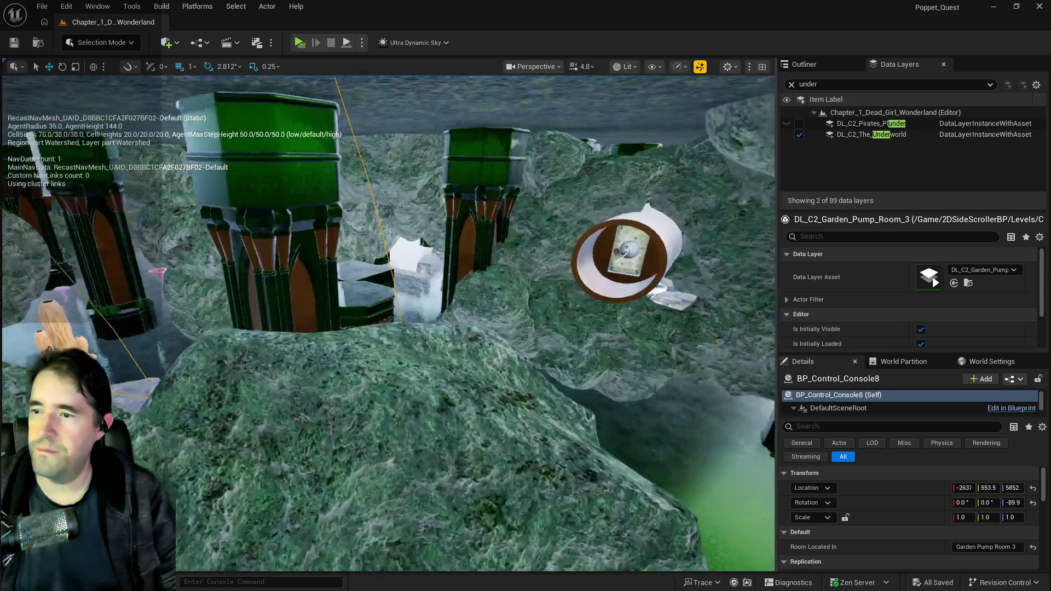
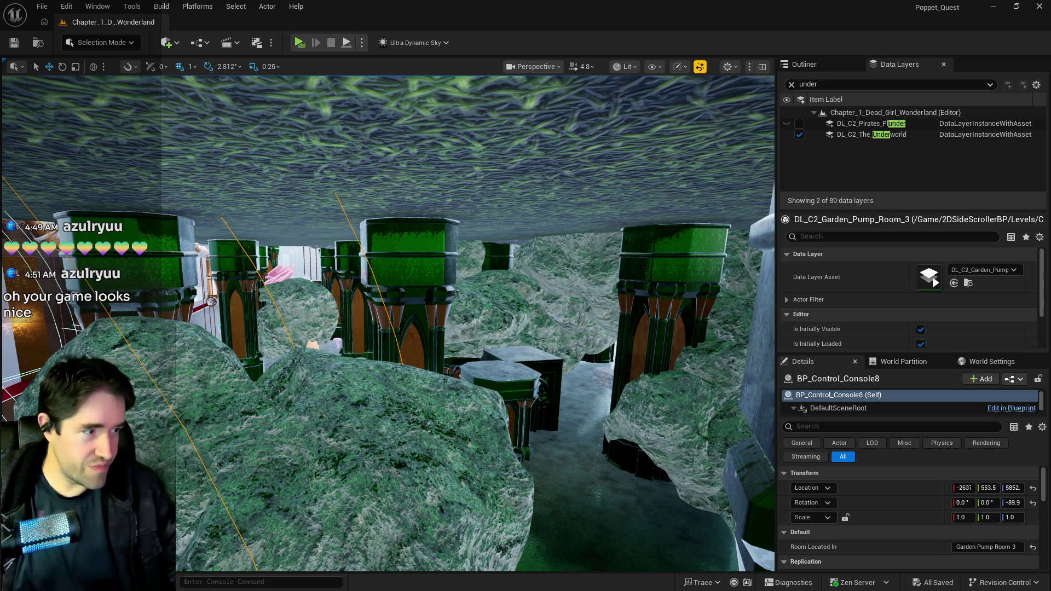
Filter the Outliner for 'ultra', select Ultra_Dynamic_Sky, and look around the night scene.
left_click(804, 67)
left_click(847, 83)
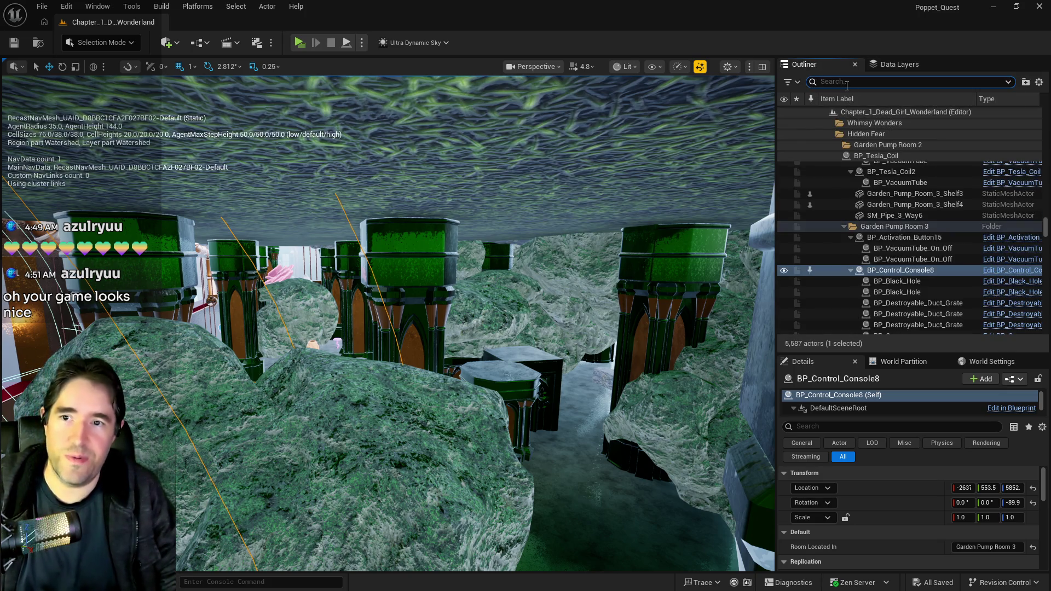
type("ultra")
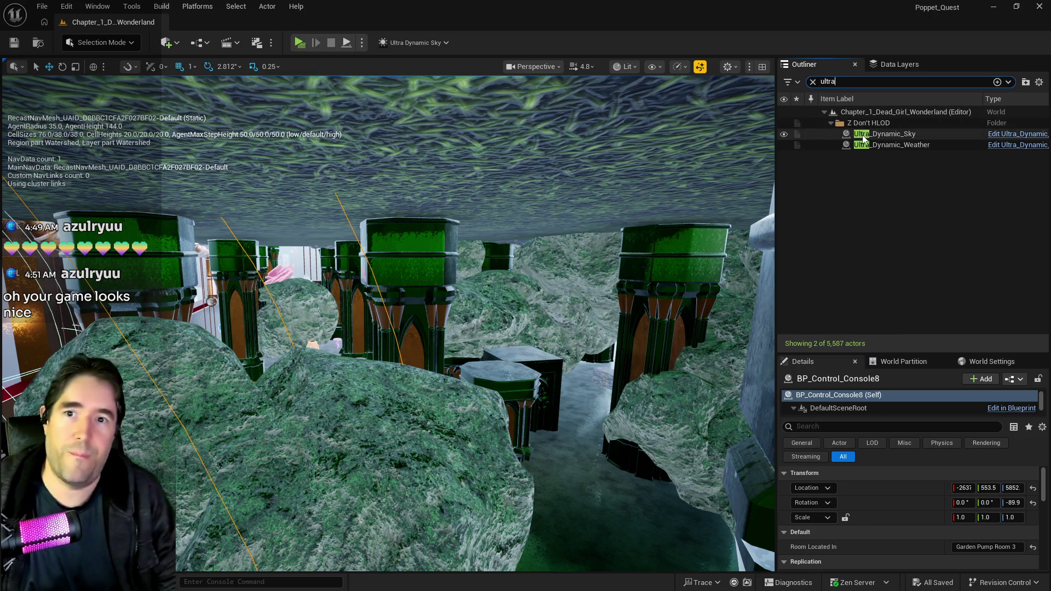
left_click(863, 136)
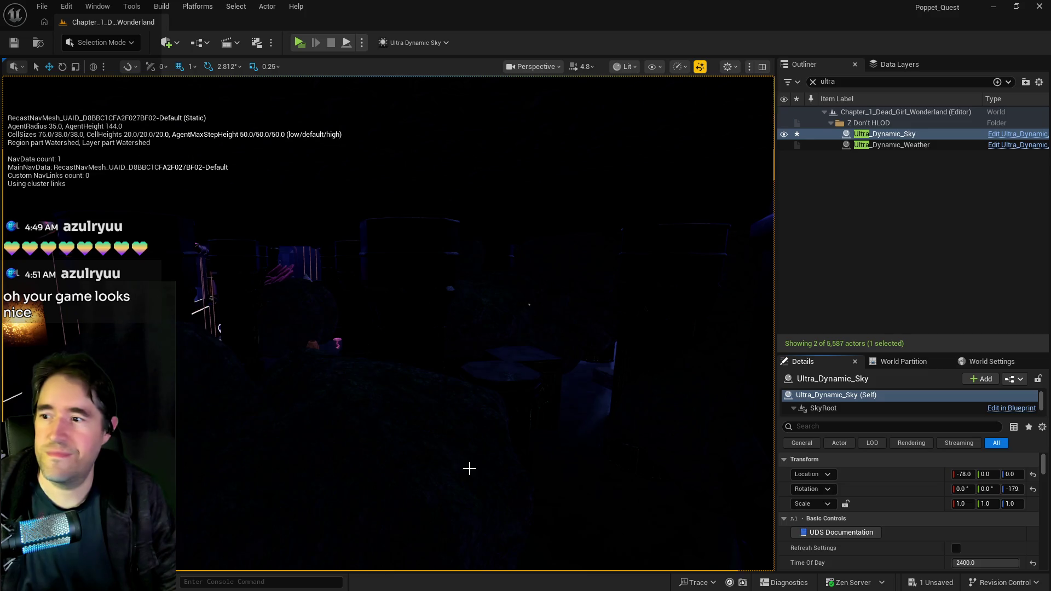
left_click_drag(470, 469, 472, 467)
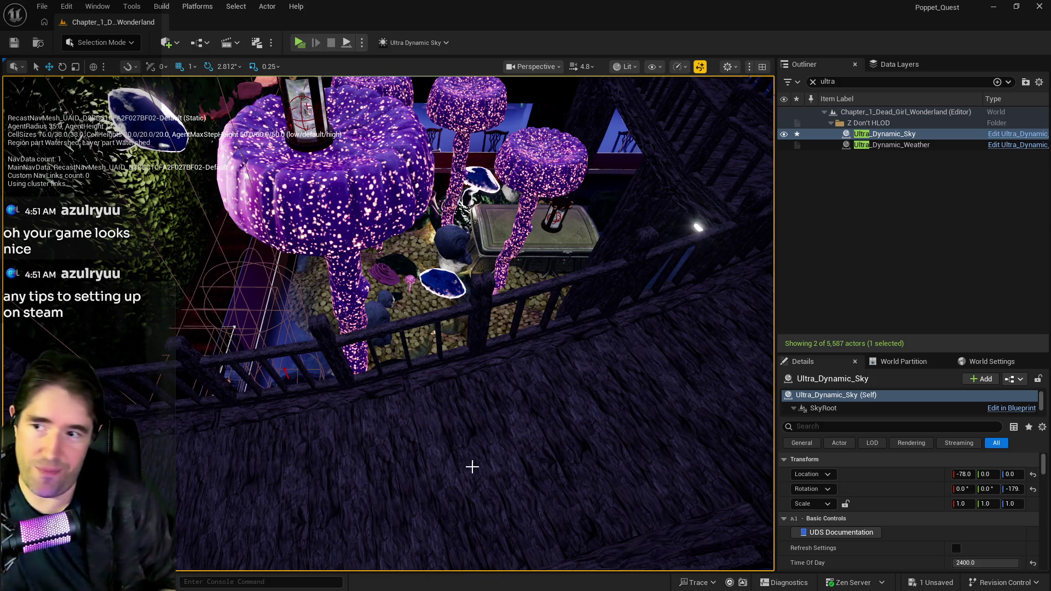
Select the Hidden_Grotto_Sunken_Depths_Pool and copy its Puzzle Transform Map entry 0.
mouse_move(432, 484)
left_mouse_down()
mouse_move(405, 471)
mouse_move(446, 486)
left_mouse_up()
left_click(446, 485)
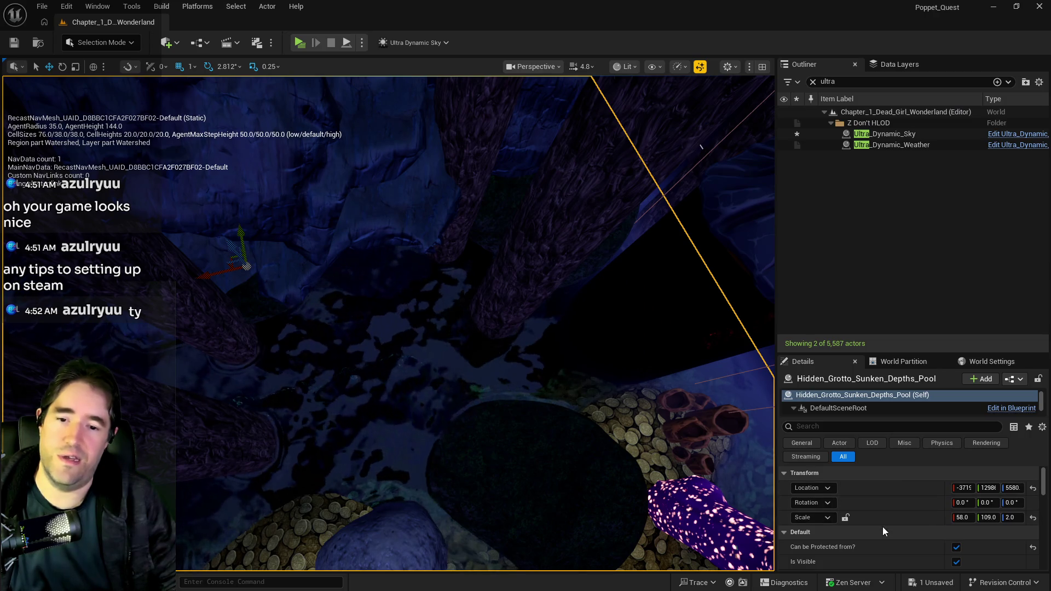
scroll(882, 527, "down", 5)
scroll(883, 527, "down", 1)
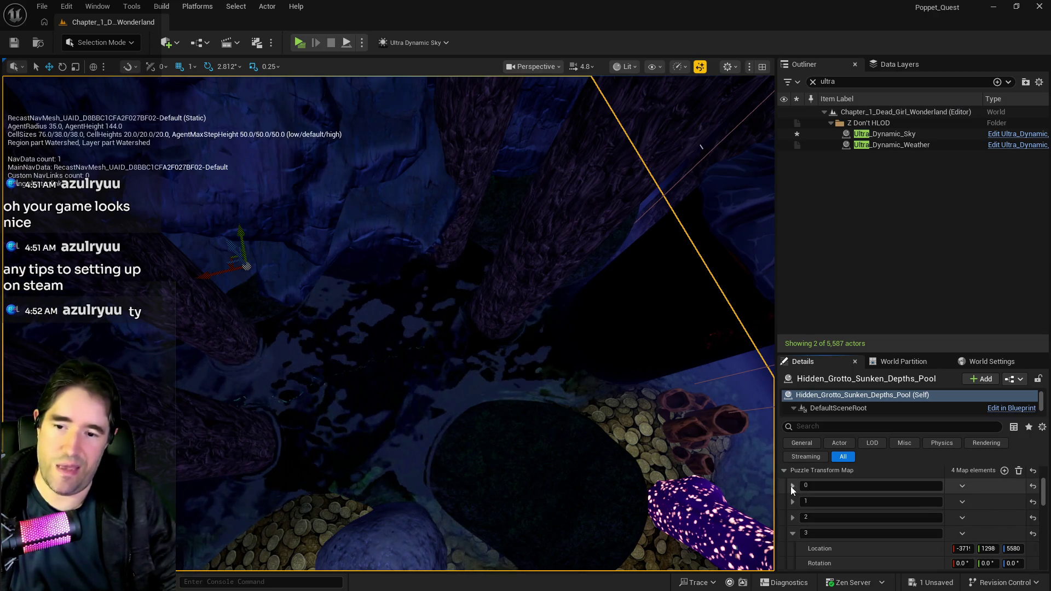
left_click(792, 486)
right_click(840, 509)
left_click(853, 521)
Paste the copied transform into the pool's Location and Scale, giving Z 6155 and Z scale 16.
scroll(852, 498, "up", 4)
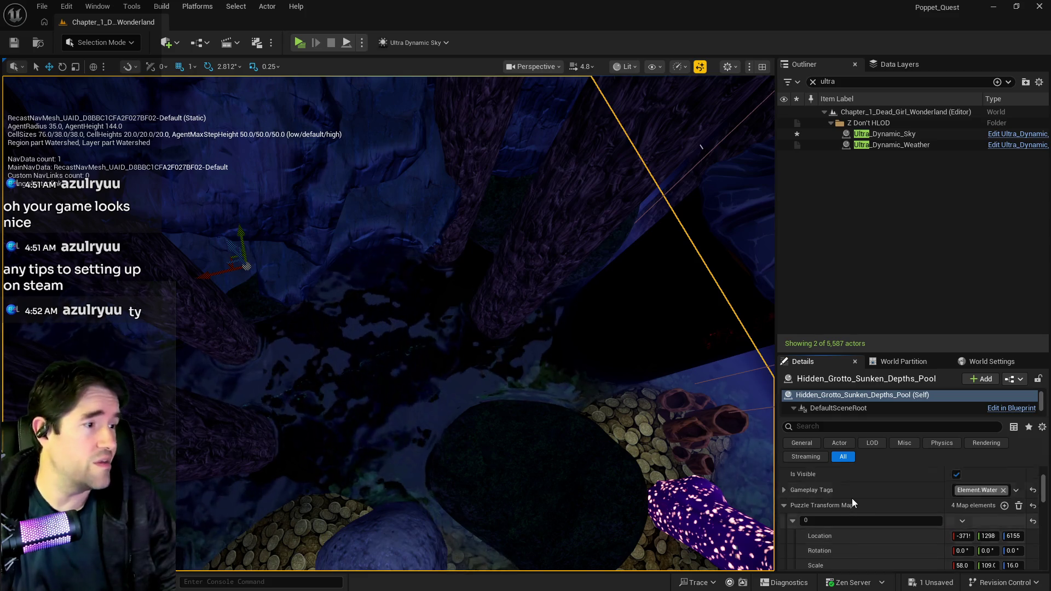
right_click(871, 490)
left_click(889, 524)
scroll(889, 523, "down", 4)
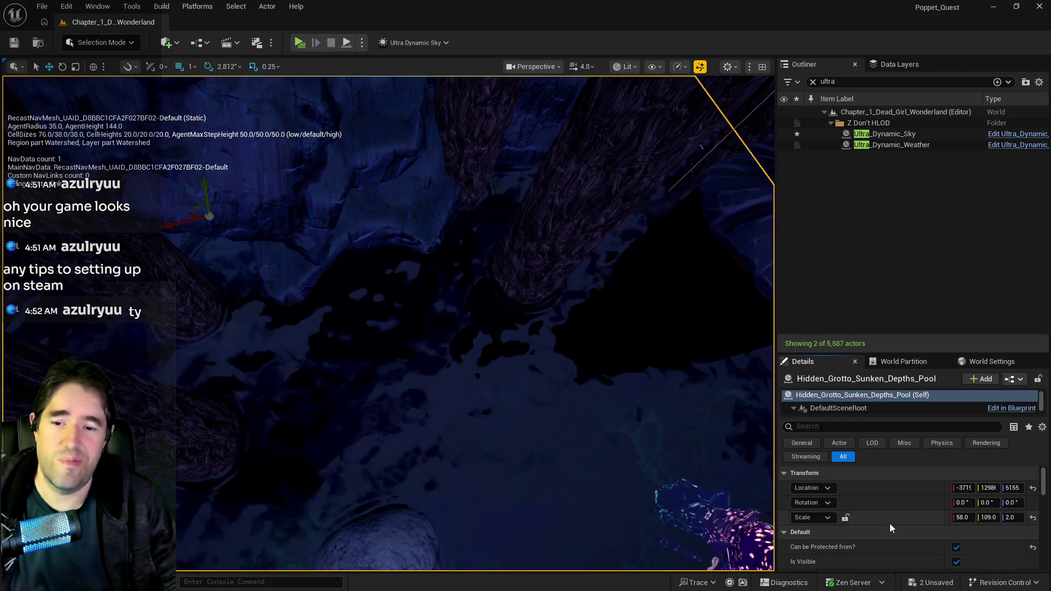
scroll(888, 524, "down", 2)
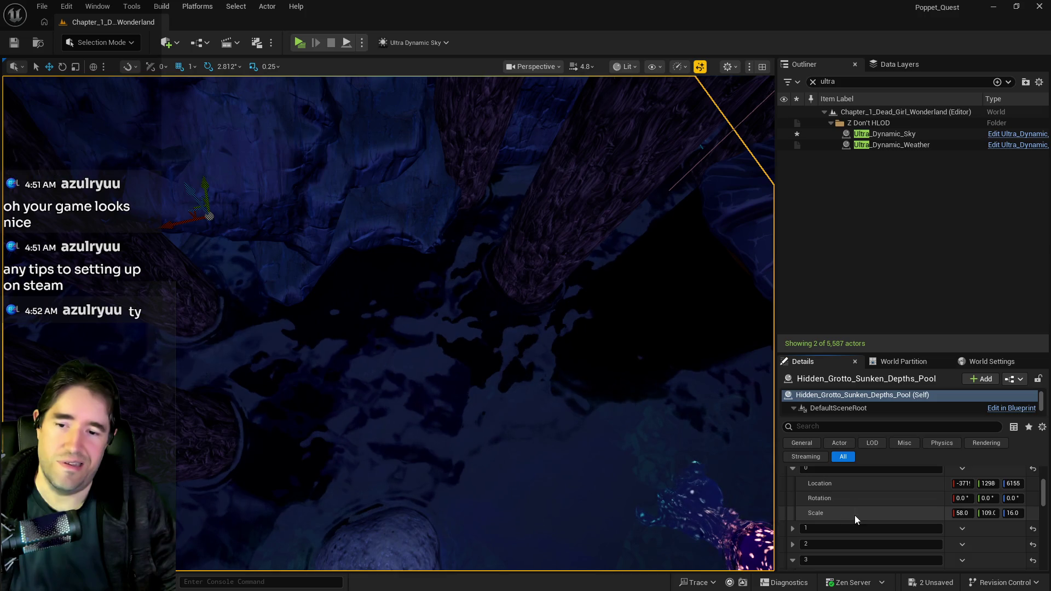
right_click(856, 515)
left_click(879, 464)
scroll(862, 506, "up", 5)
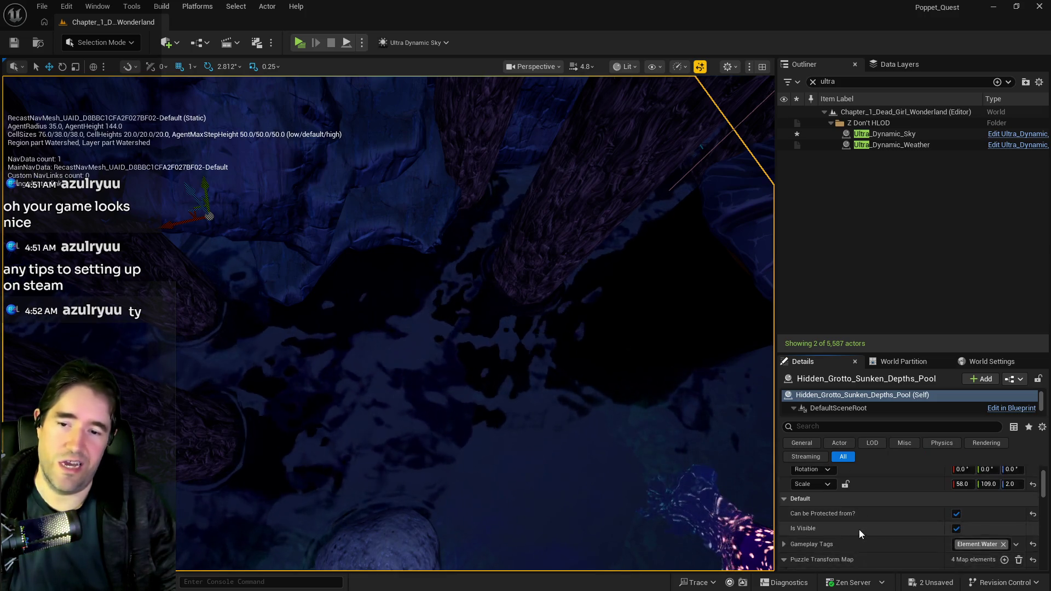
right_click(863, 517)
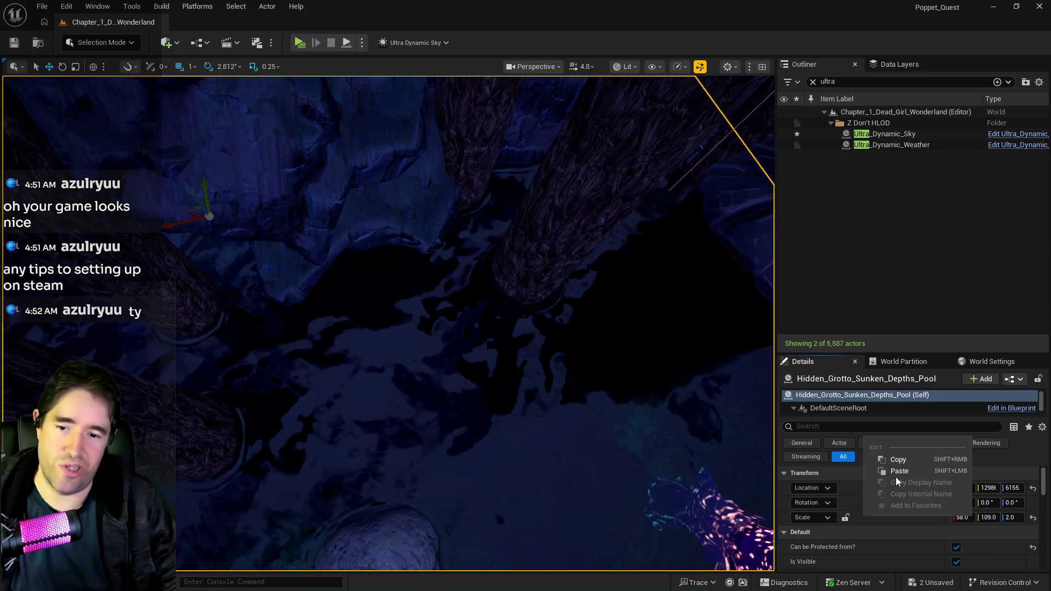
left_click(896, 477)
Save the level and survey the bridge path and pool edge.
left_click_drag(516, 550, 516, 549)
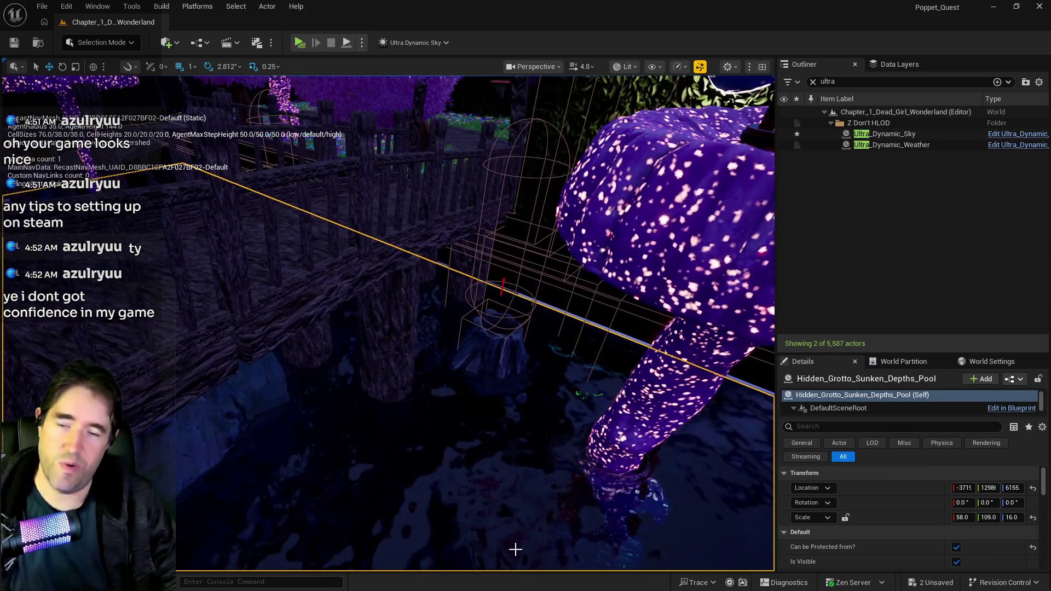
key("ctrl+s")
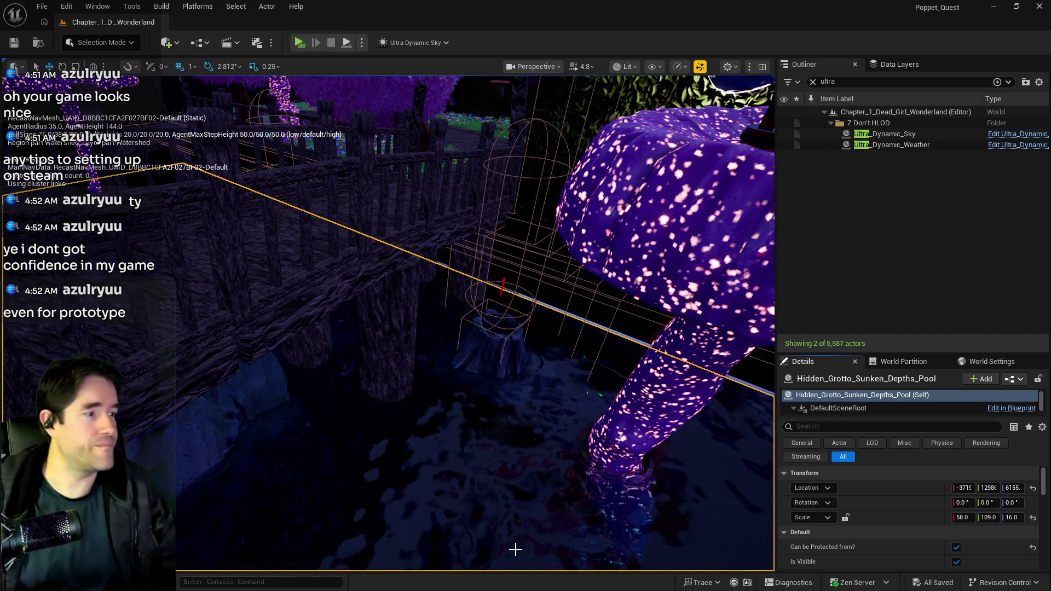
left_click_drag(665, 540, 638, 506)
mouse_move(647, 556)
left_mouse_down()
mouse_move(641, 531)
mouse_move(591, 539)
left_mouse_up()
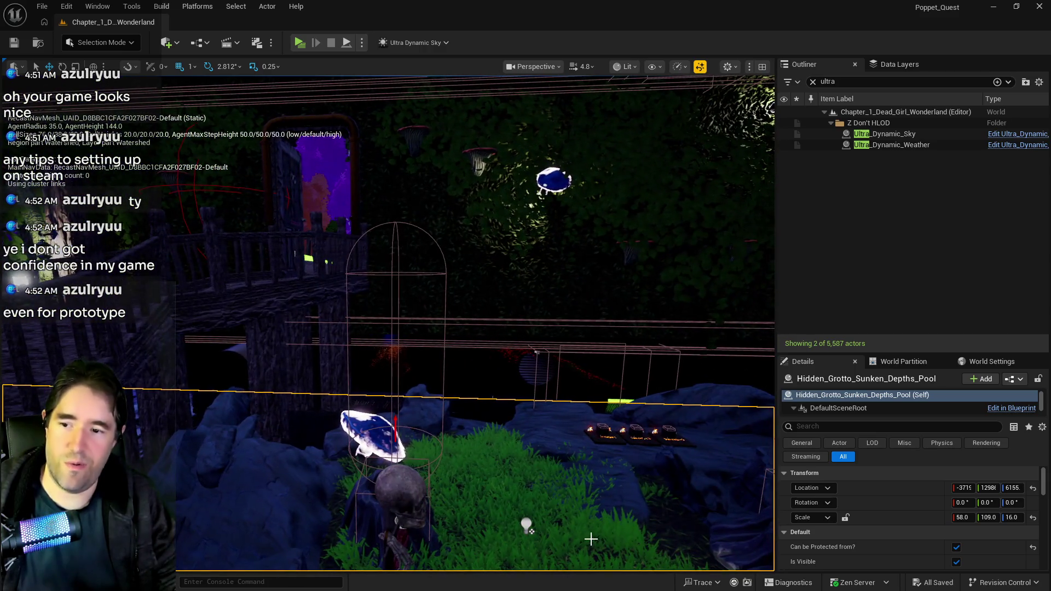
left_click_drag(555, 488, 522, 373)
left_click(854, 82)
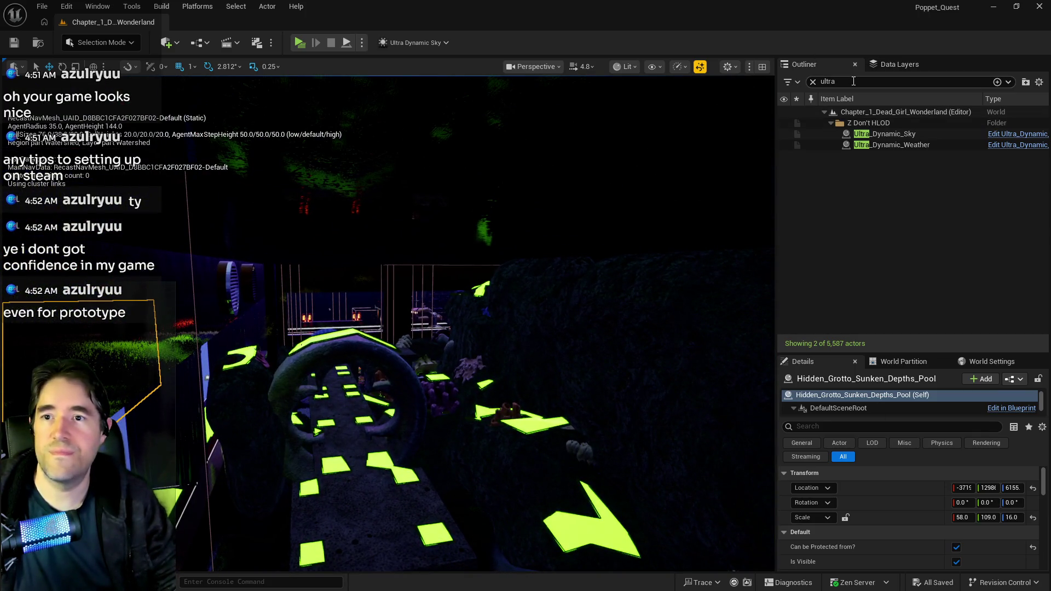
Filter the Outliner for 'nav', select NavMeshBoundsVolume, and inspect the area through the arch.
type("nav")
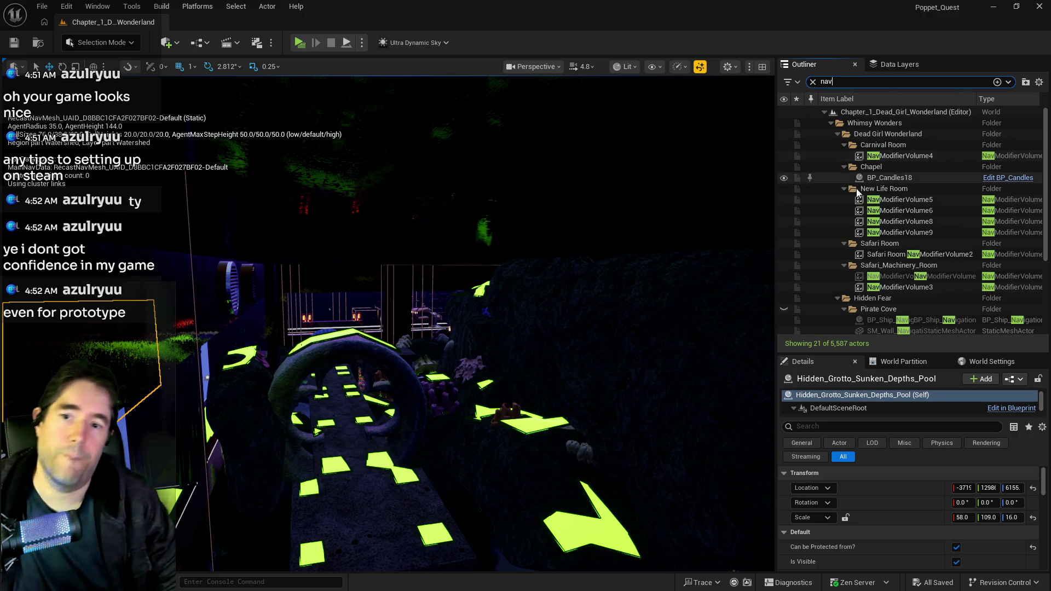
scroll(876, 258, "down", 4)
left_click(882, 242)
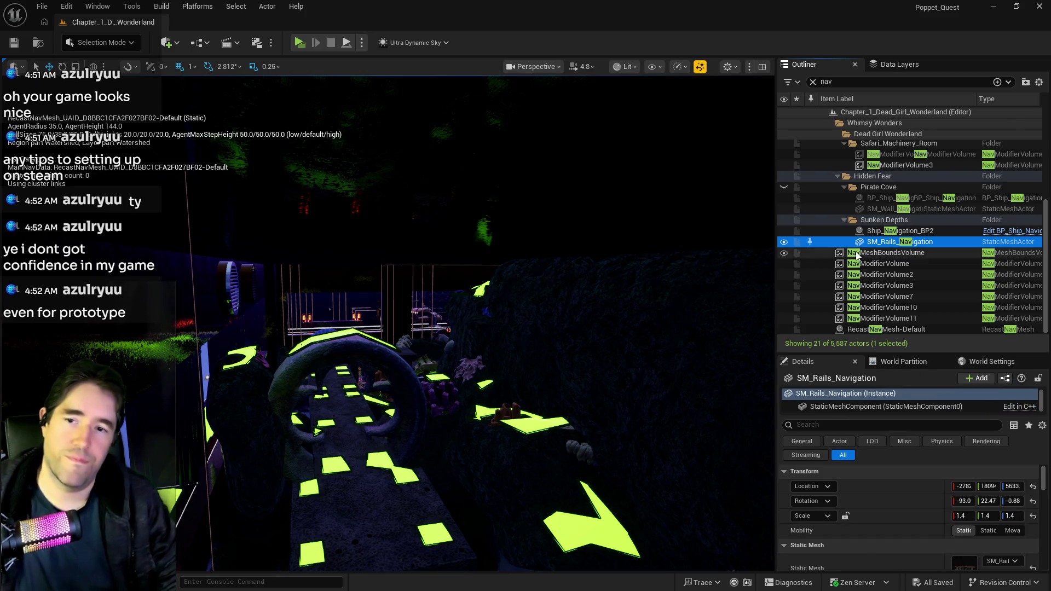
left_click(857, 253)
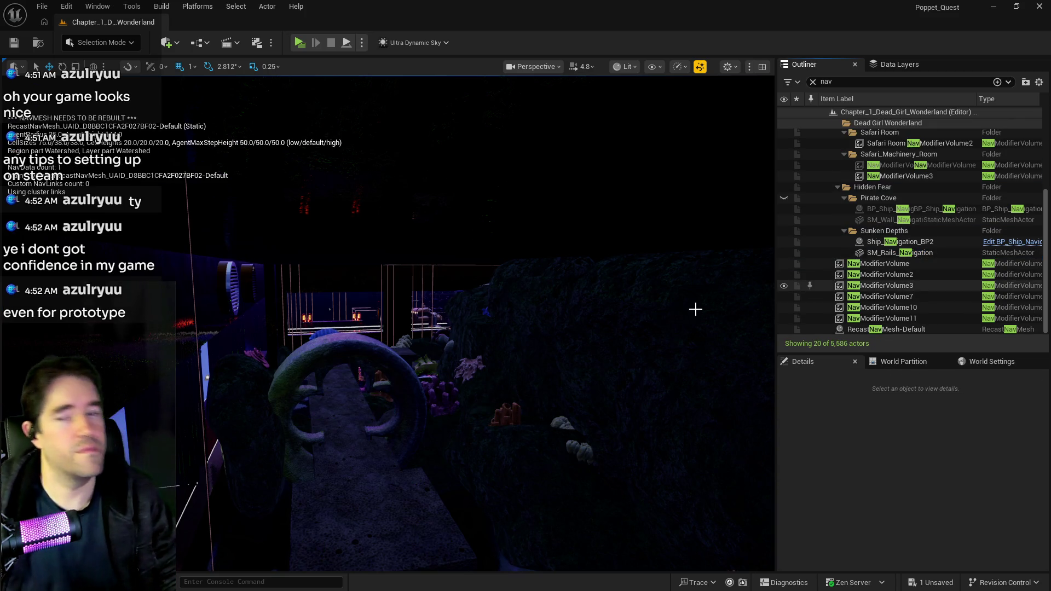
mouse_move(600, 354)
left_mouse_down()
mouse_move(601, 328)
mouse_move(635, 285)
mouse_move(605, 354)
left_mouse_up()
left_click_drag(579, 394, 509, 335)
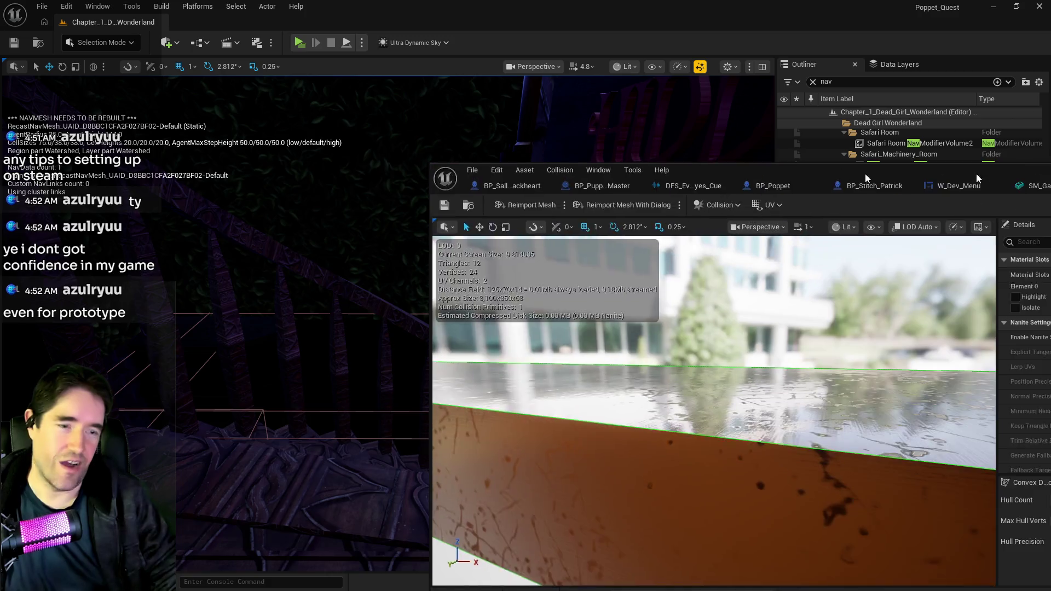
left_click_drag(865, 173, 504, 155)
Close the shelf and garden wall static mesh editor tabs.
double_click(505, 155)
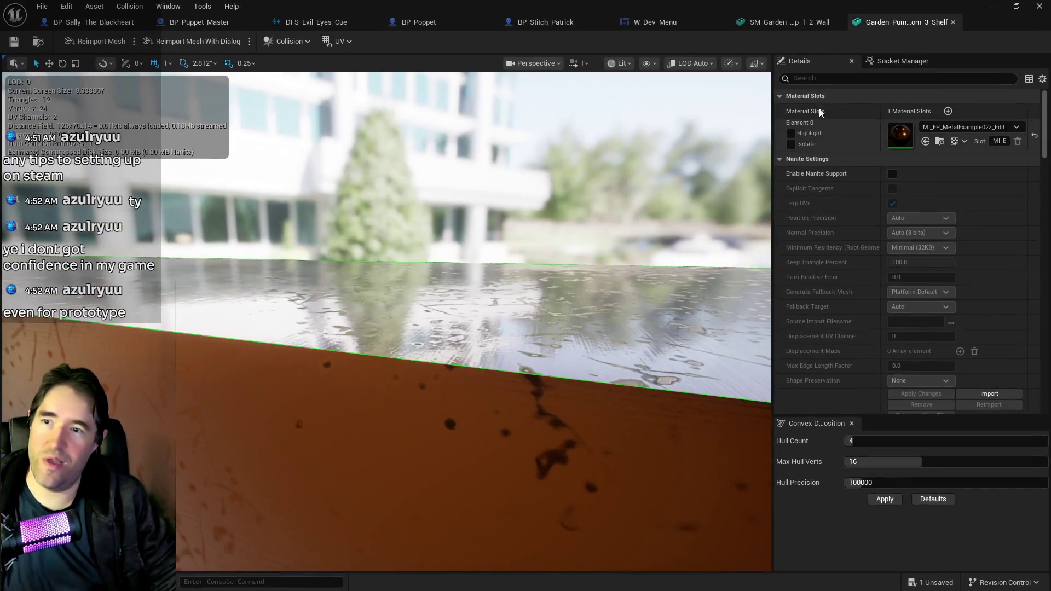
middle_click(863, 27)
middle_click(824, 21)
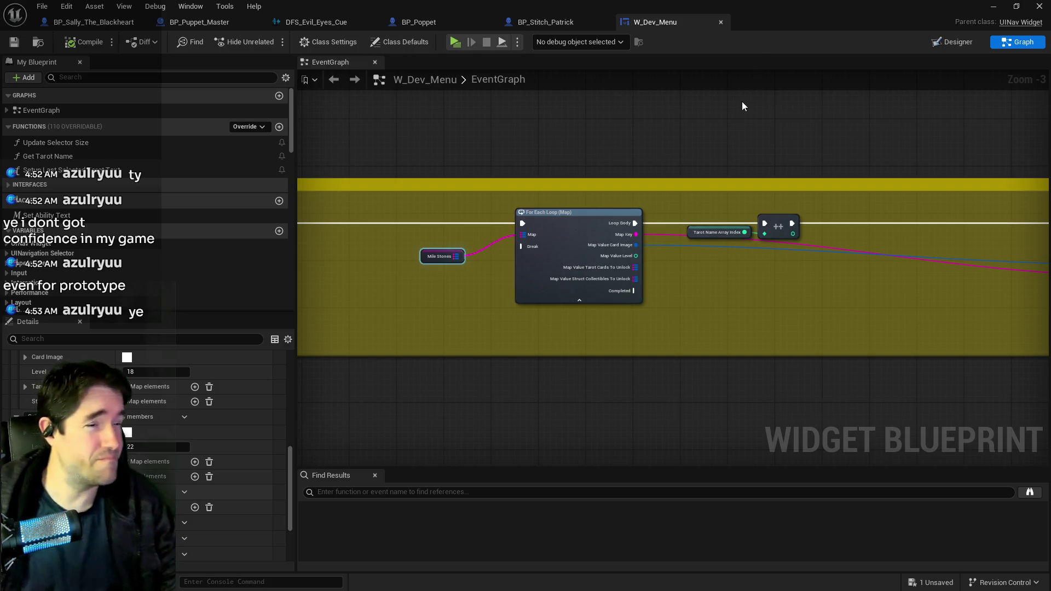
Paste collectible data into the Level 22 entry's Struct Collectibles in W_Dev_Menu.
double_click(490, 79)
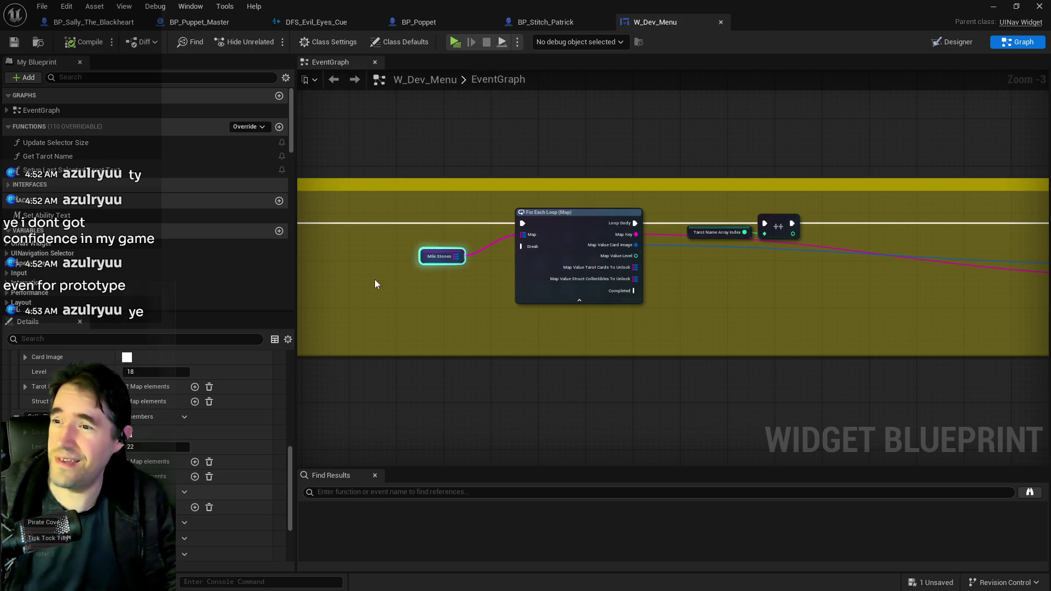
scroll(181, 363, "down", 3)
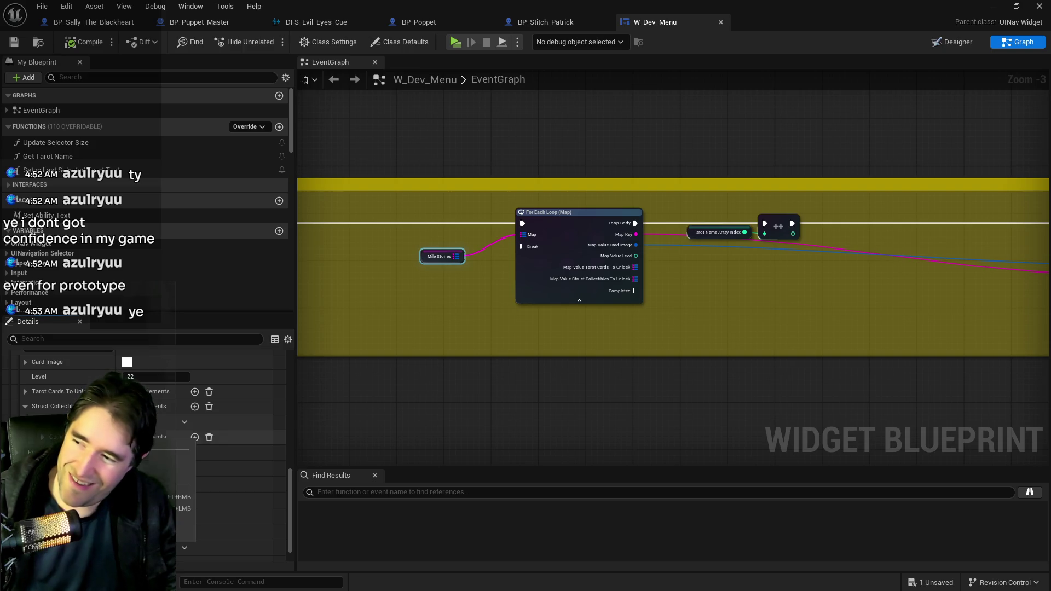
left_click(181, 498)
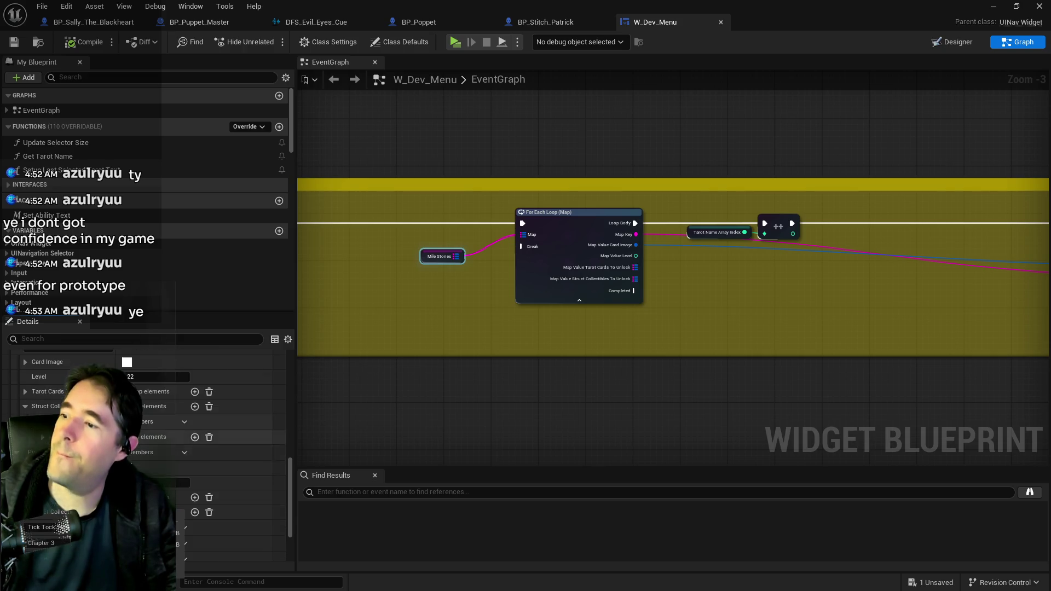
left_click(178, 533)
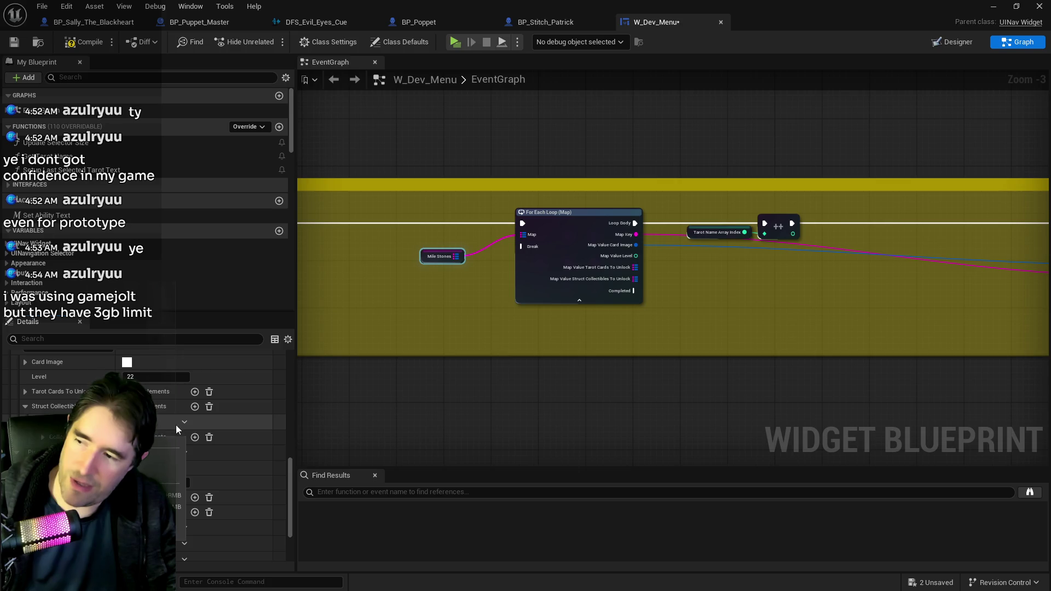
right_click(226, 406)
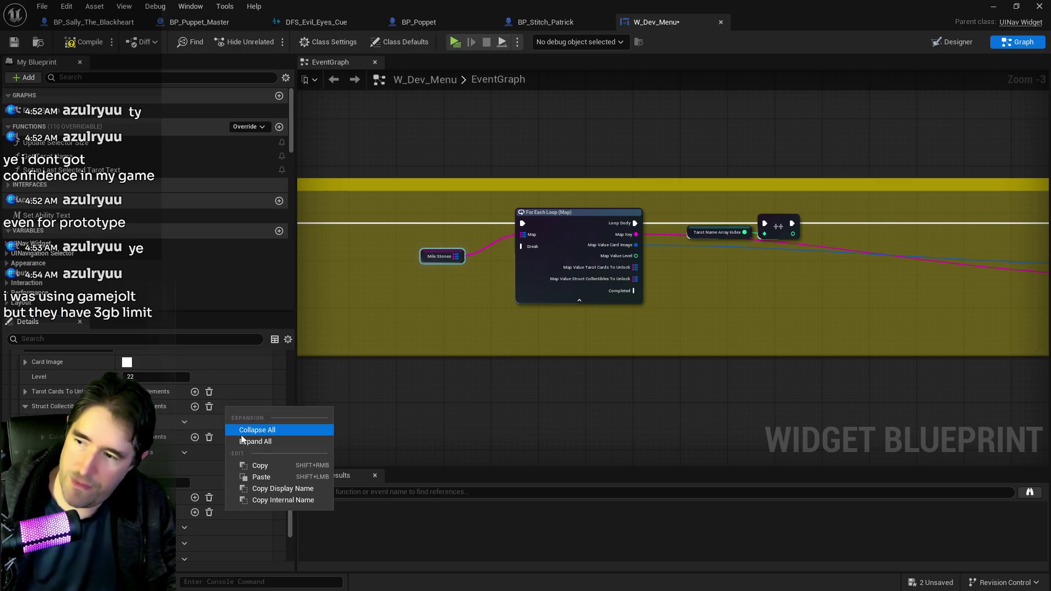
left_click(247, 466)
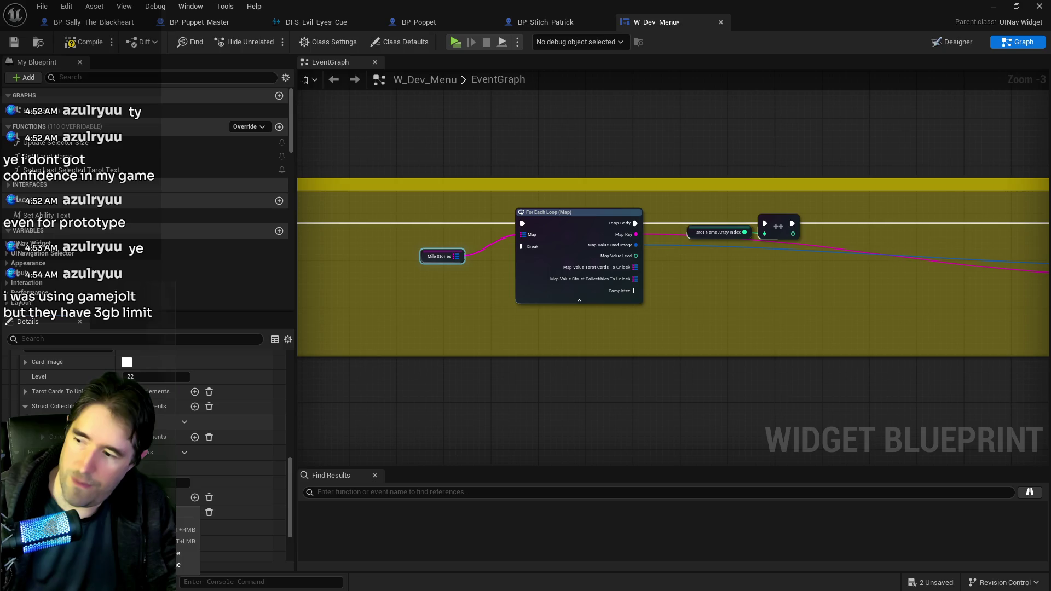